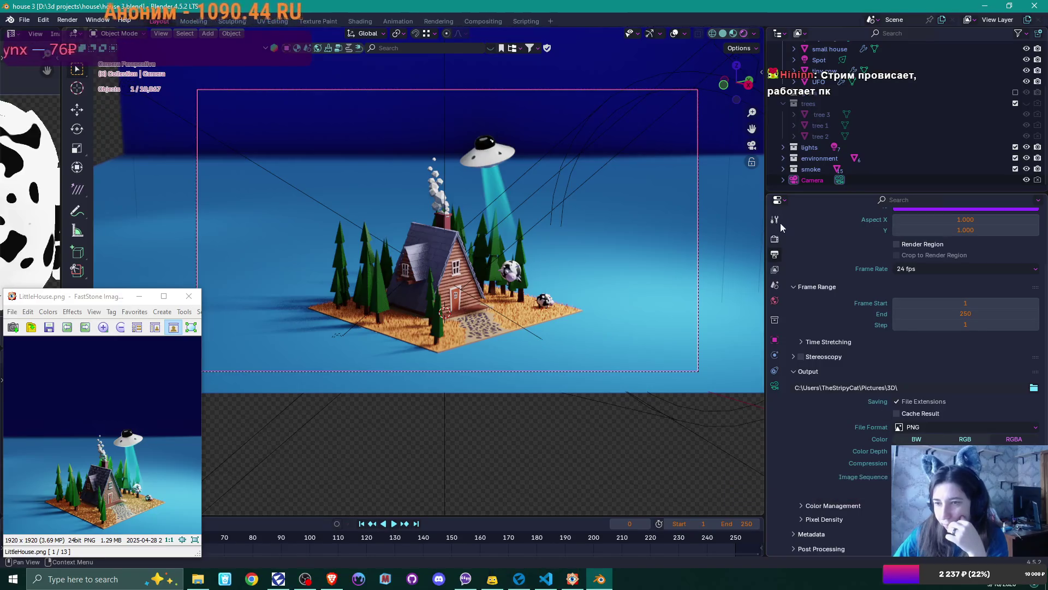
Step: Set the render engine to Cycles on GPU Compute, keeping 128 render and 32 viewport samples
{"action": "left_click", "coordinate": [774, 240]}
{"action": "scroll", "coordinate": [863, 306], "scroll_direction": "up", "scroll_amount": 3}
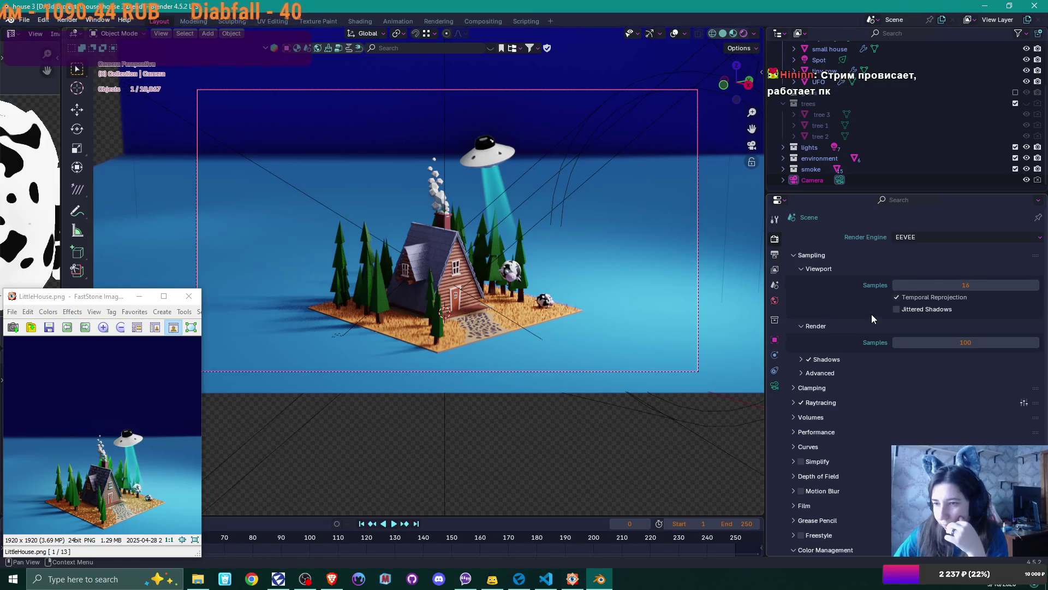
{"action": "scroll", "coordinate": [872, 317], "scroll_direction": "down", "scroll_amount": 4}
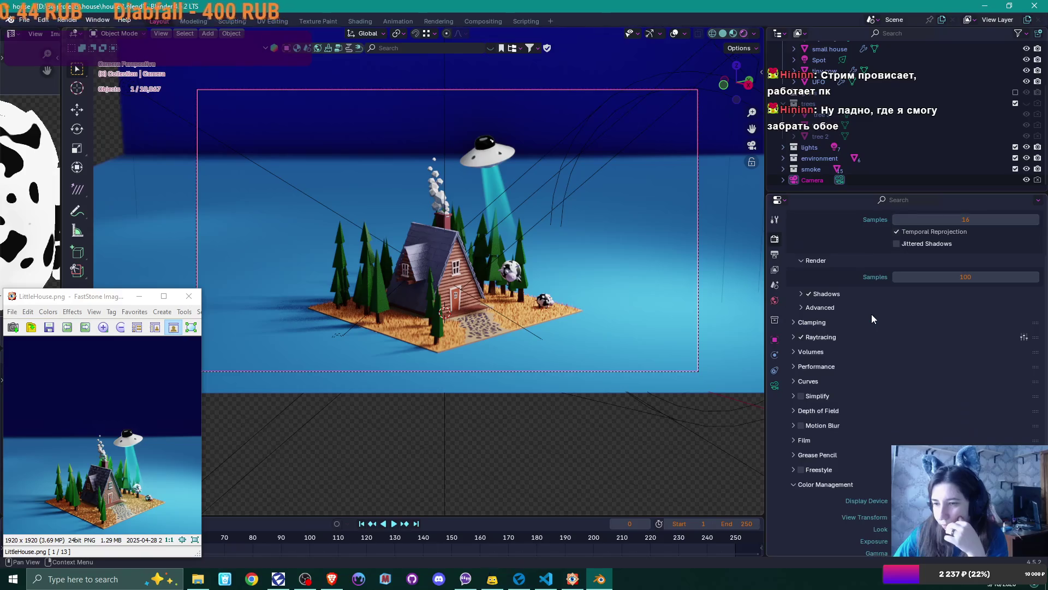
{"action": "scroll", "coordinate": [871, 313], "scroll_direction": "up", "scroll_amount": 5}
{"action": "left_click", "coordinate": [774, 218]}
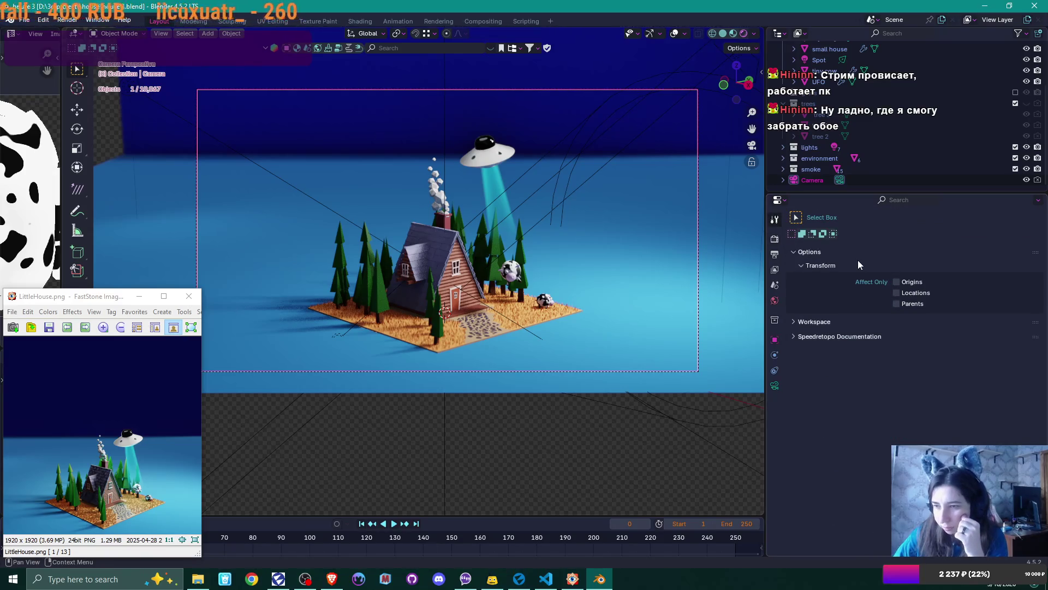
{"action": "left_click", "coordinate": [774, 239]}
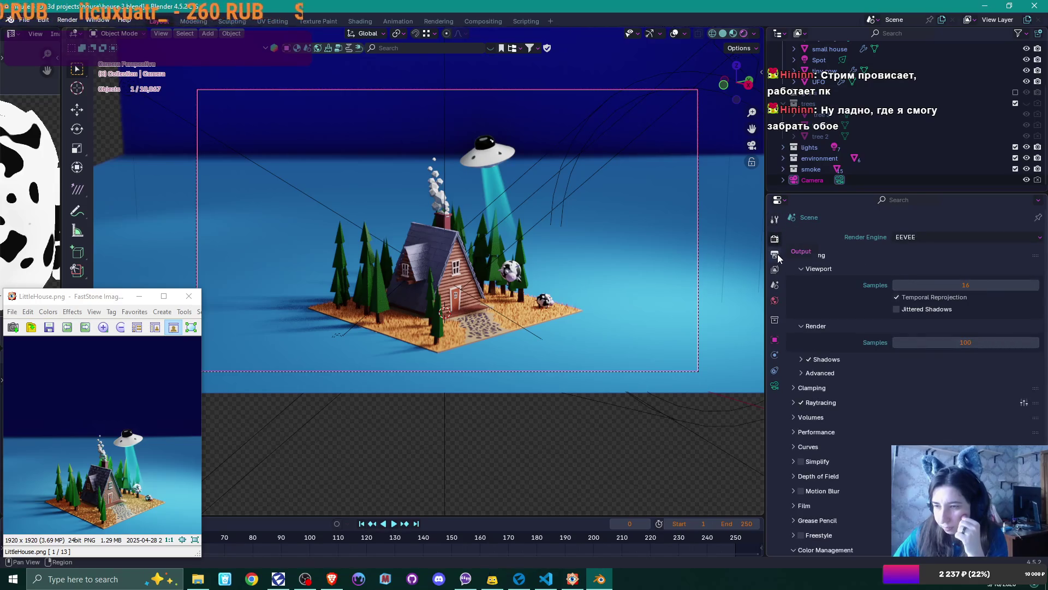
{"action": "left_click", "coordinate": [916, 238]}
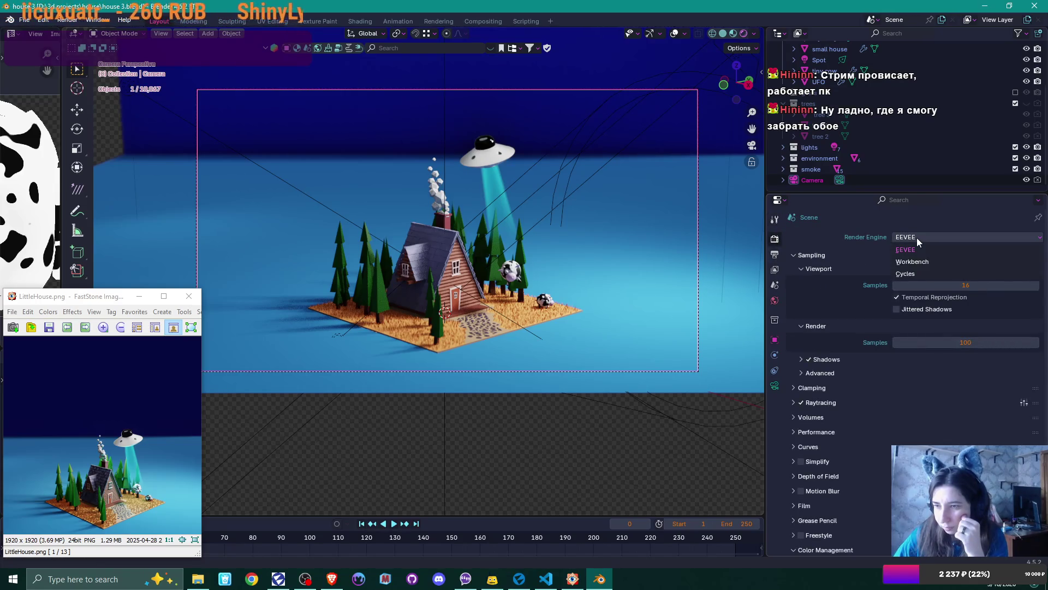
{"action": "left_click", "coordinate": [916, 273]}
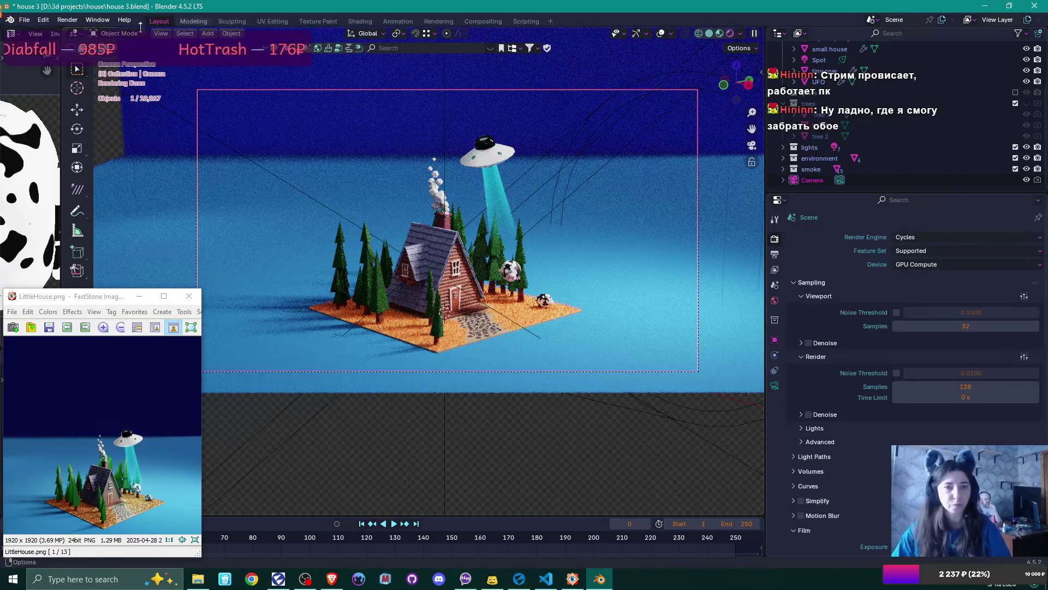
{"action": "left_click", "coordinate": [69, 22]}
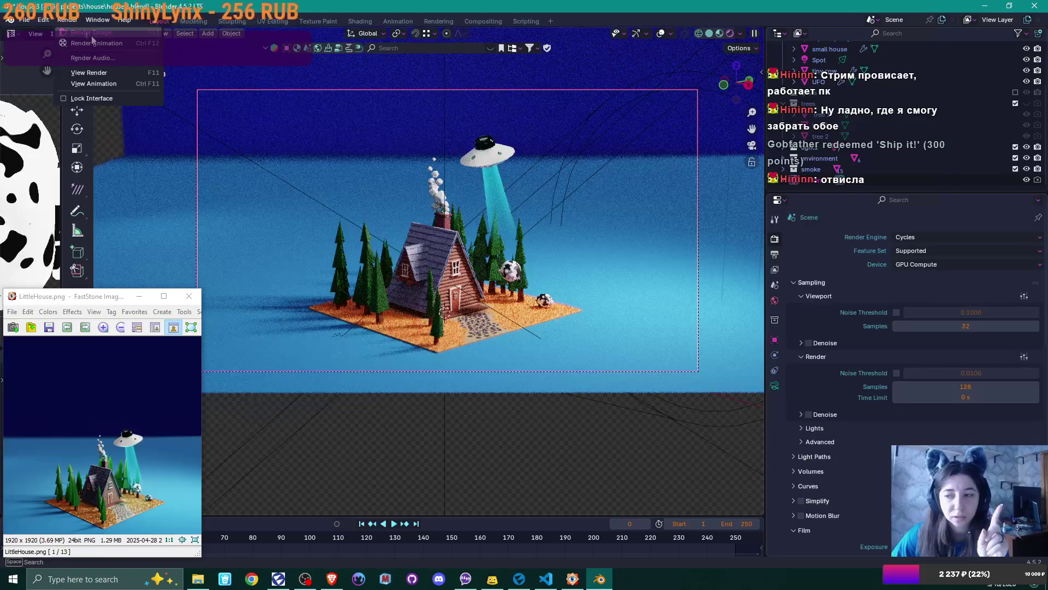
Step: Render the diorama as a Cycles still image, then close the render result
{"action": "left_click", "coordinate": [91, 34]}
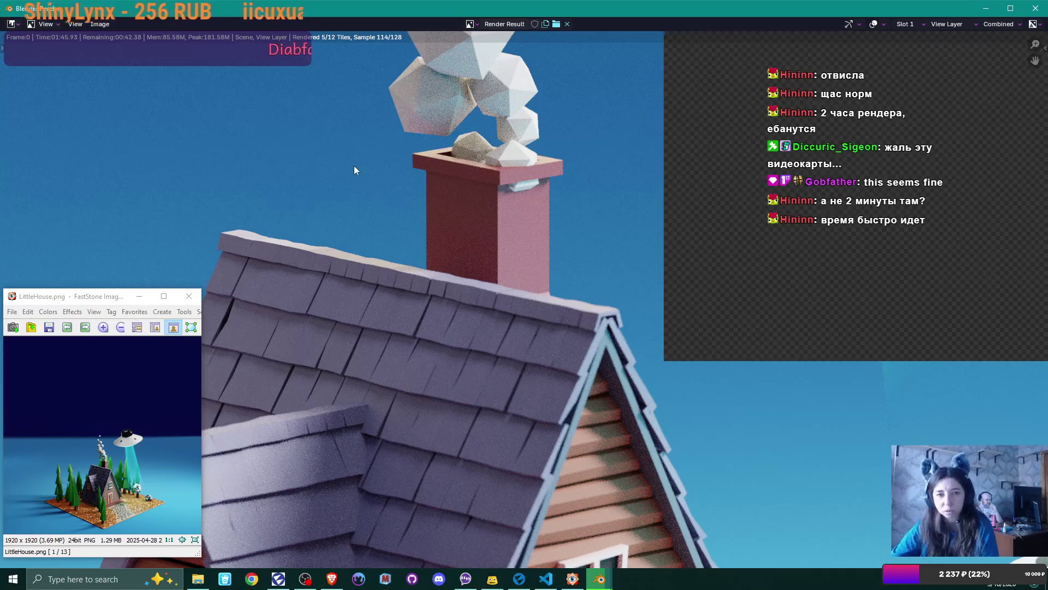
{"action": "key", "text": "Escape"}
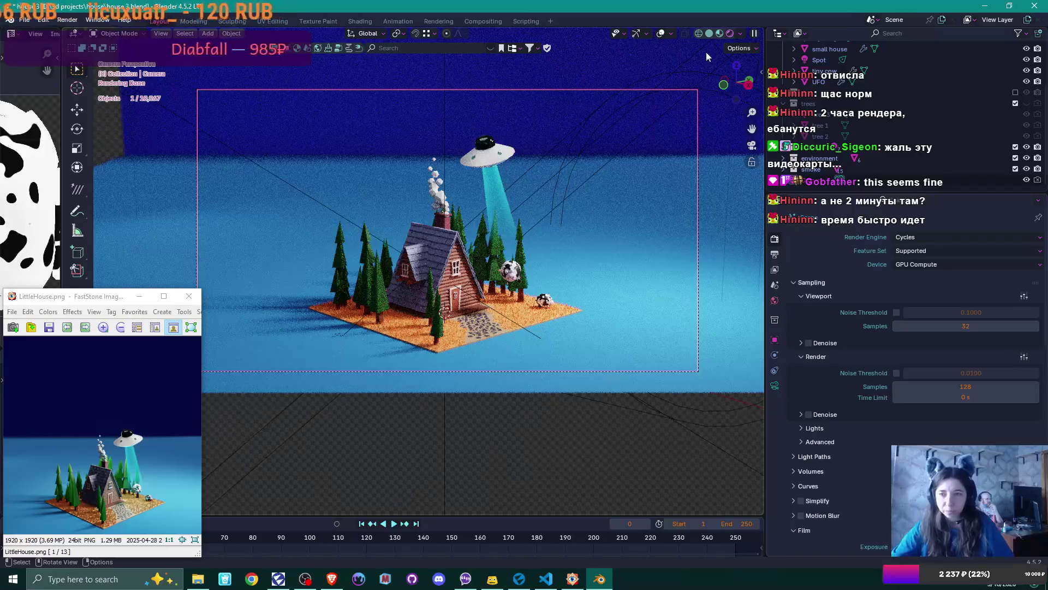
Step: Switch to material preview and frame the chimney to pick out a smoke puff
{"action": "left_click", "coordinate": [721, 33]}
{"action": "middle_click_drag", "start_coordinate": [495, 148], "coordinate": [447, 247]}
{"action": "scroll", "coordinate": [477, 172], "scroll_direction": "up", "scroll_amount": 4}
{"action": "scroll", "coordinate": [447, 247], "scroll_direction": "up", "scroll_amount": 7}
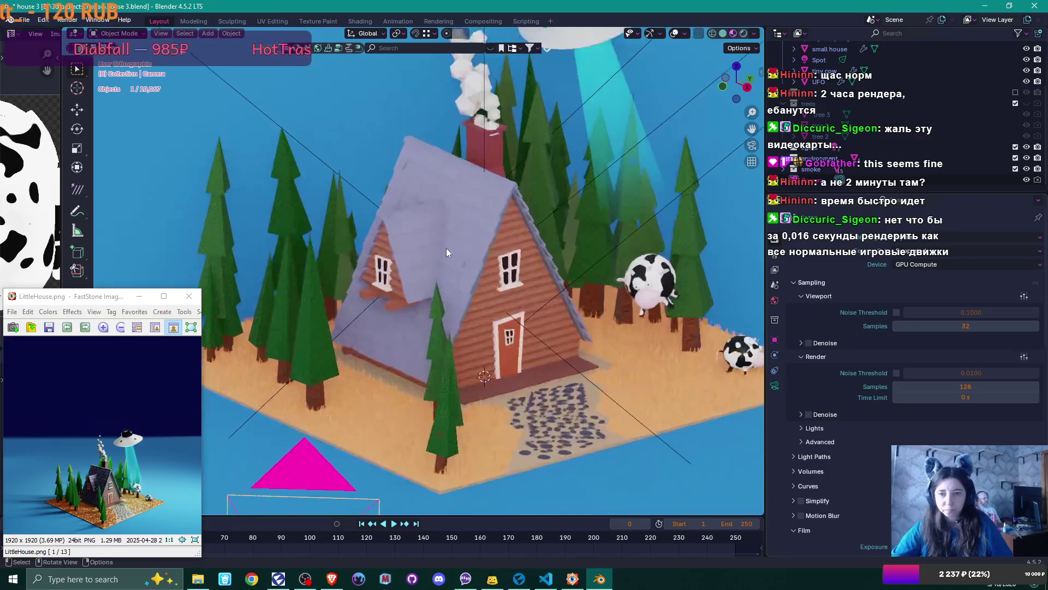
{"action": "left_click", "coordinate": [495, 198]}
{"action": "scroll", "coordinate": [608, 142], "scroll_direction": "down", "scroll_amount": 5}
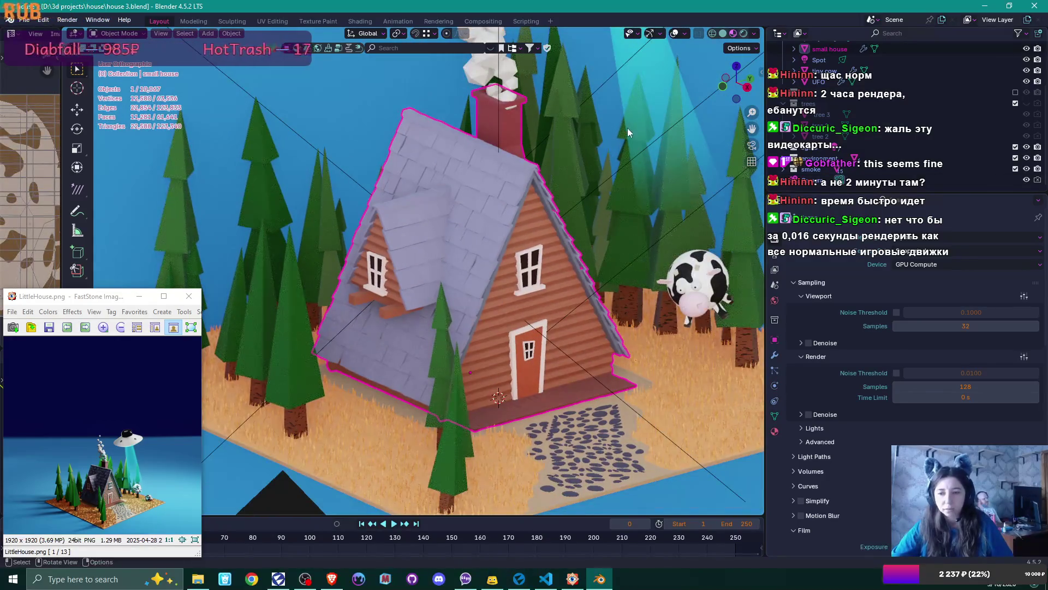
{"action": "scroll", "coordinate": [525, 136], "scroll_direction": "up", "scroll_amount": 3}
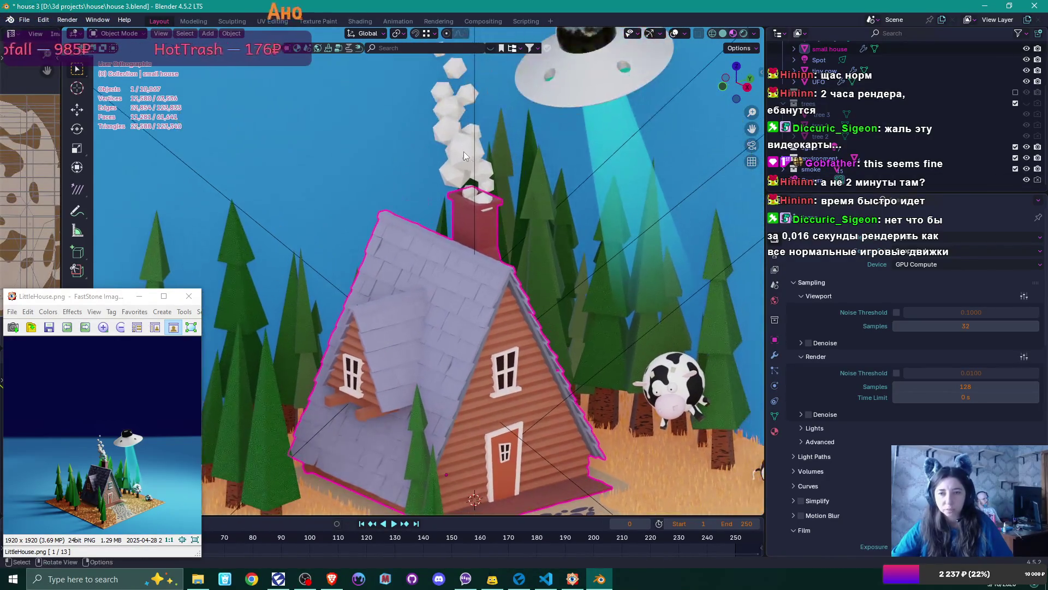
{"action": "left_click", "coordinate": [463, 150]}
{"action": "scroll", "coordinate": [500, 185], "scroll_direction": "up", "scroll_amount": 3}
{"action": "middle_click_drag", "start_coordinate": [530, 165], "coordinate": [452, 250], "text": "shift"}
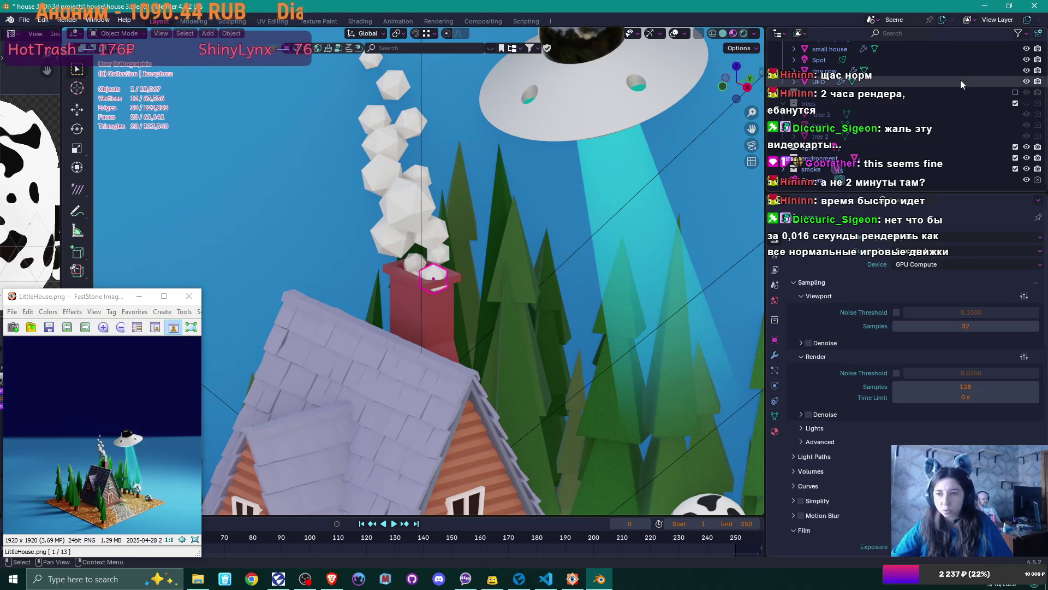
Step: Select all the smoke icospheres in the Outliner and move them up along Z
{"action": "left_click", "coordinate": [958, 169]}
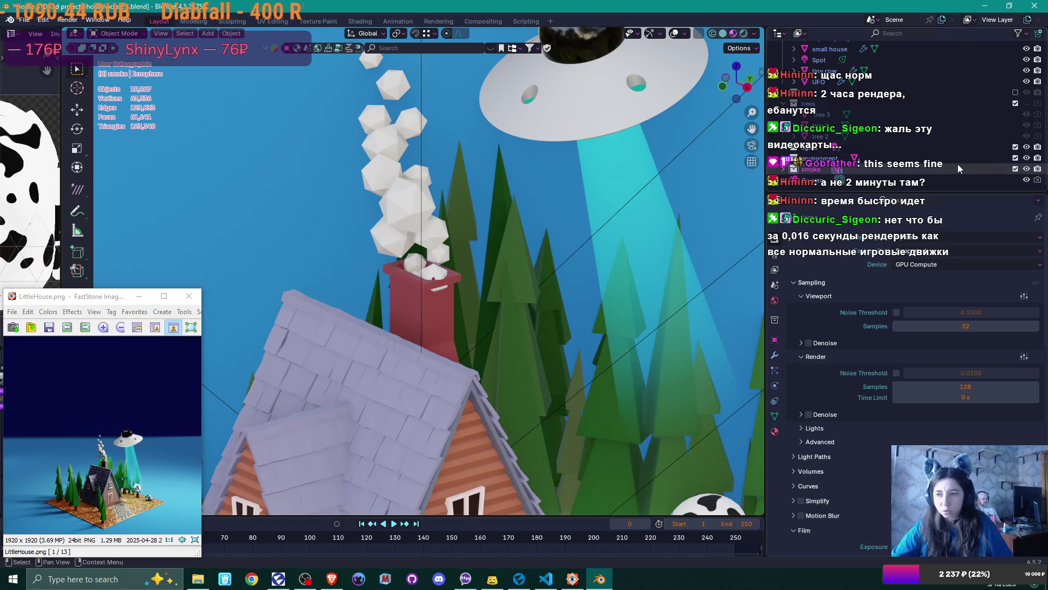
{"action": "left_click", "coordinate": [784, 169]}
{"action": "scroll", "coordinate": [921, 145], "scroll_direction": "down", "scroll_amount": 2}
{"action": "scroll", "coordinate": [922, 143], "scroll_direction": "down", "scroll_amount": 4}
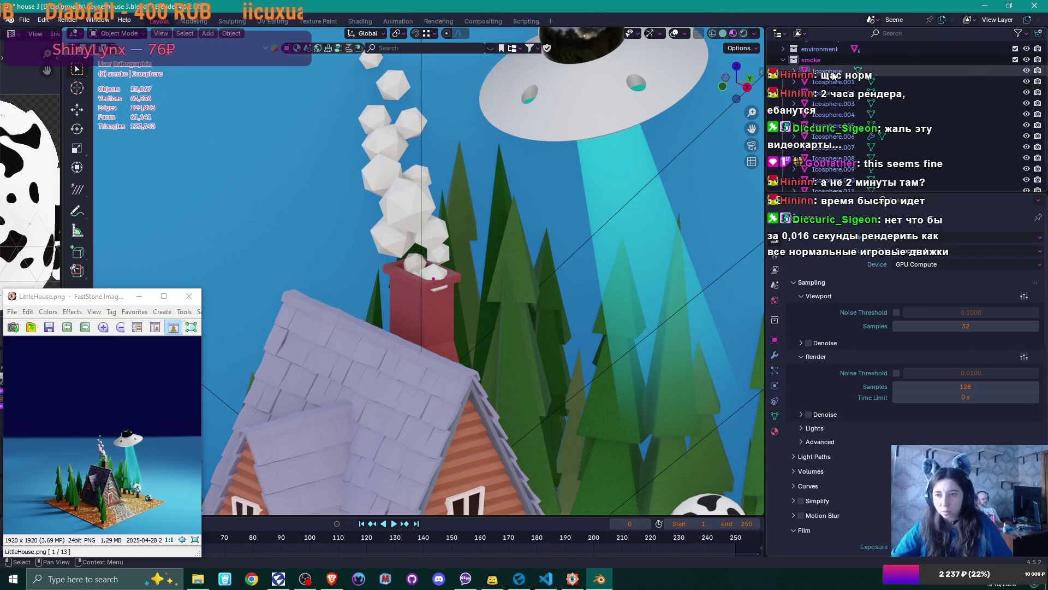
{"action": "scroll", "coordinate": [841, 82], "scroll_direction": "down", "scroll_amount": 2}
{"action": "left_click", "coordinate": [911, 113]}
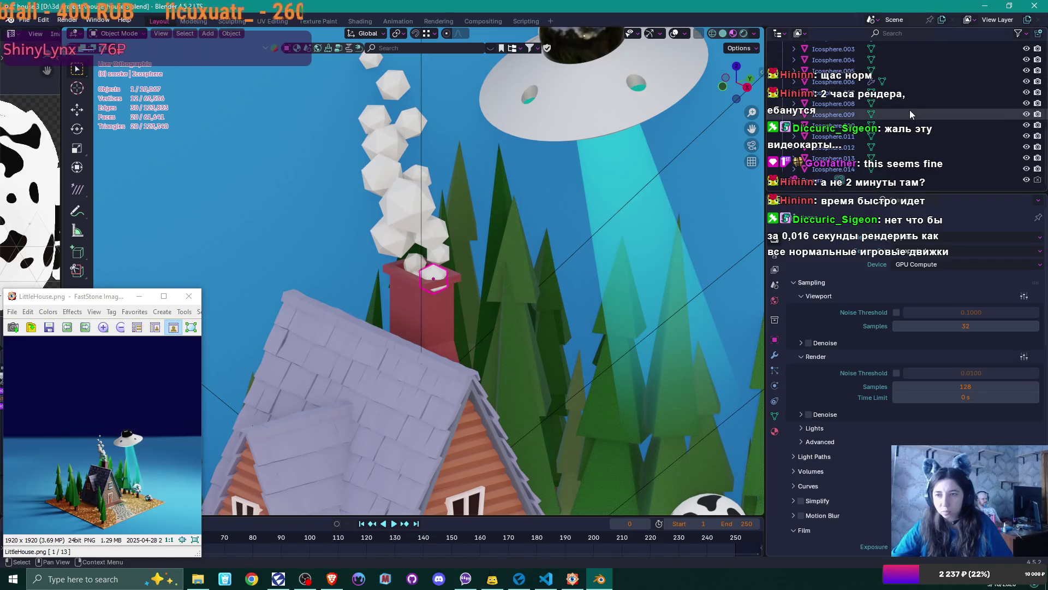
{"action": "left_click", "coordinate": [851, 169], "text": "shift"}
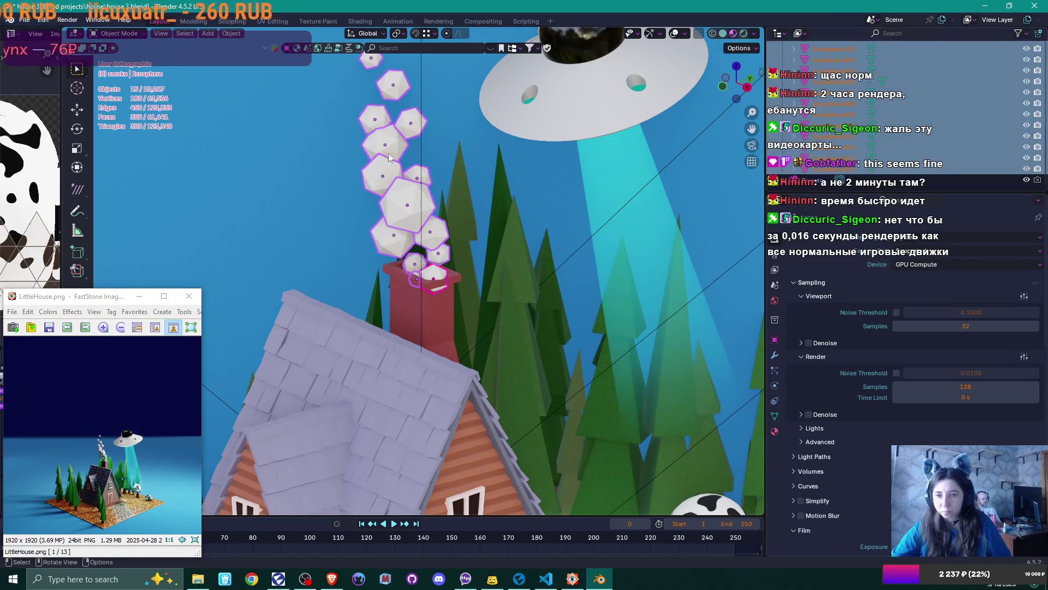
{"action": "key", "text": "g"}
{"action": "key", "text": "z"}
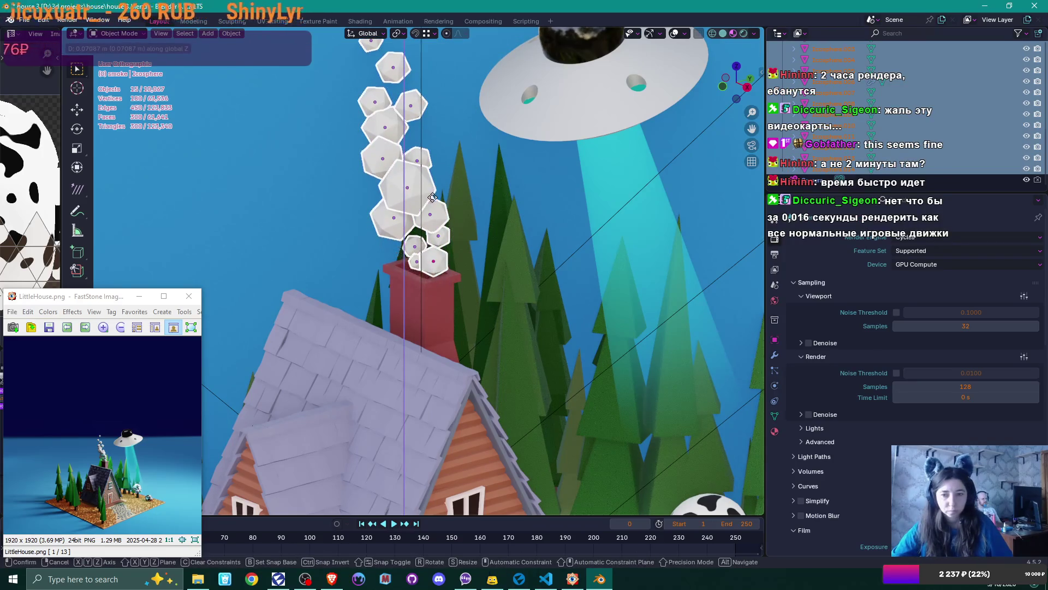
{"action": "left_click", "coordinate": [432, 198]}
{"action": "scroll", "coordinate": [483, 194], "scroll_direction": "down", "scroll_amount": 5}
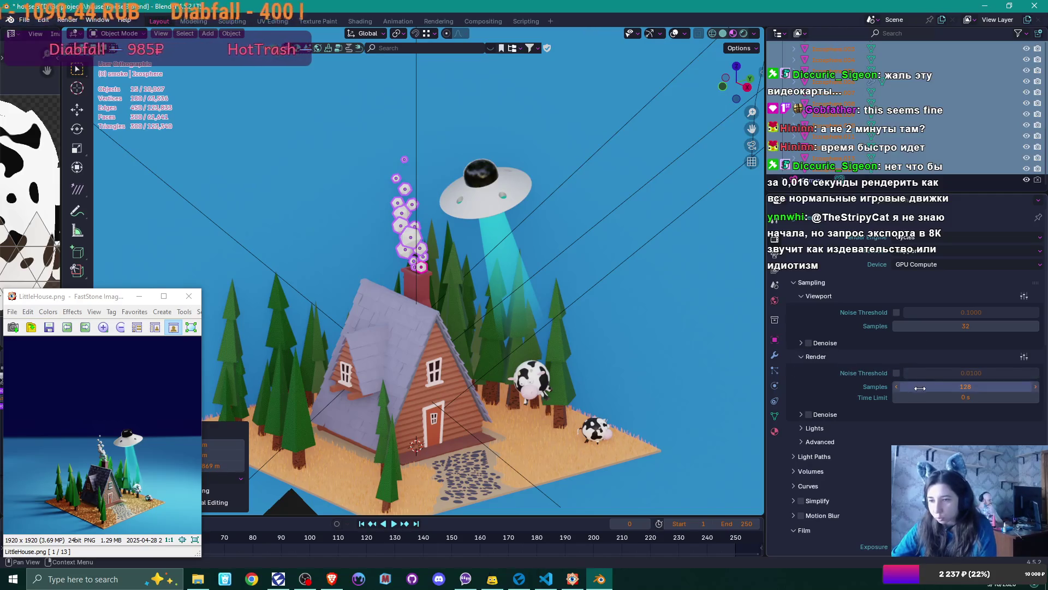
Step: Enable OpenImageDenoise denoising for final renders and start a new still render
{"action": "scroll", "coordinate": [907, 382], "scroll_direction": "down", "scroll_amount": 1}
{"action": "left_click", "coordinate": [809, 392]}
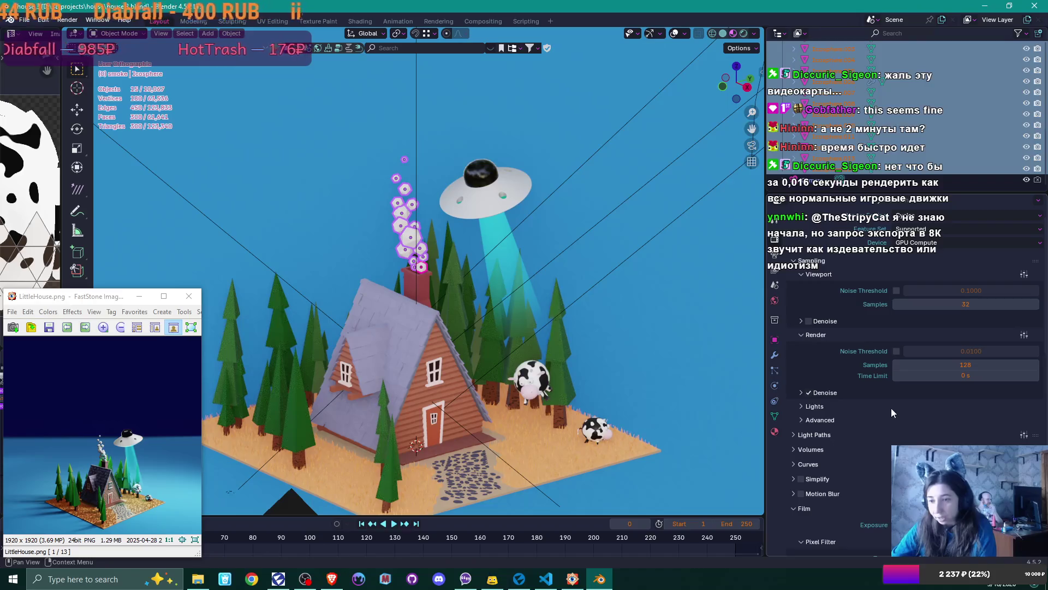
{"action": "left_click", "coordinate": [799, 393]}
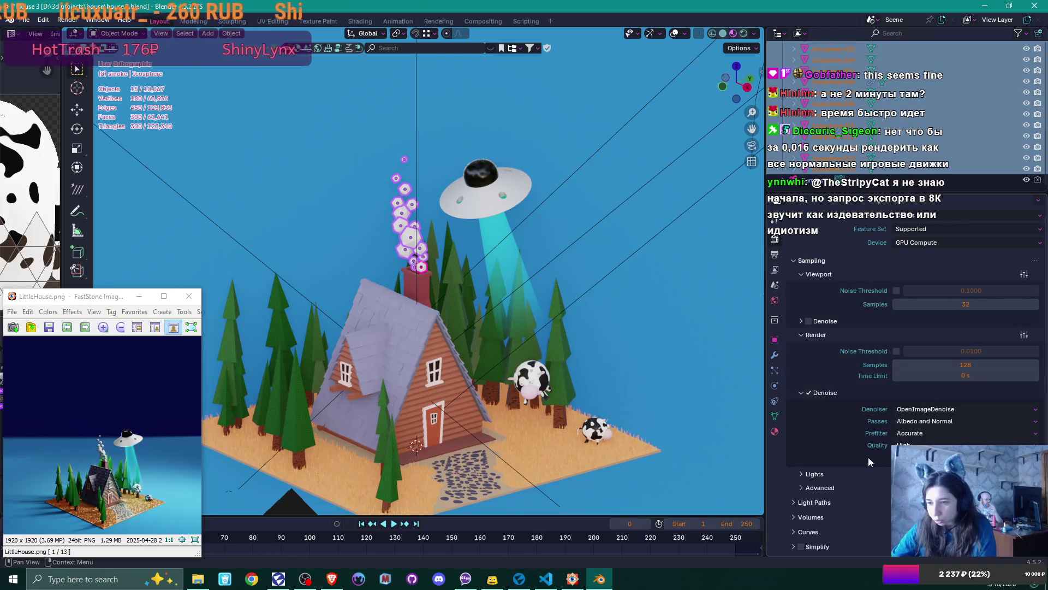
{"action": "scroll", "coordinate": [832, 415], "scroll_direction": "down", "scroll_amount": 1}
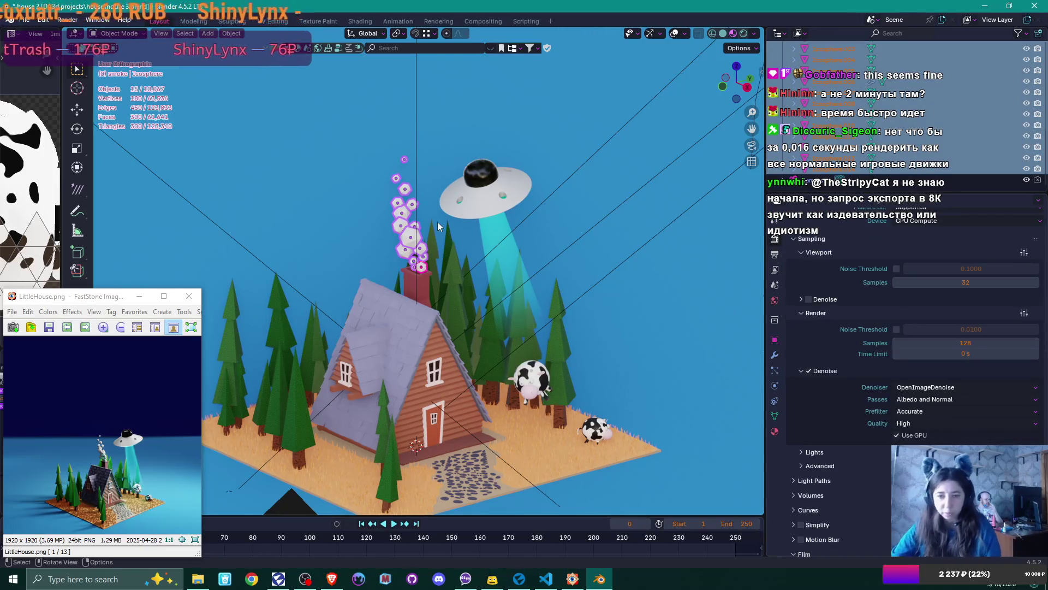
{"action": "left_click", "coordinate": [60, 20]}
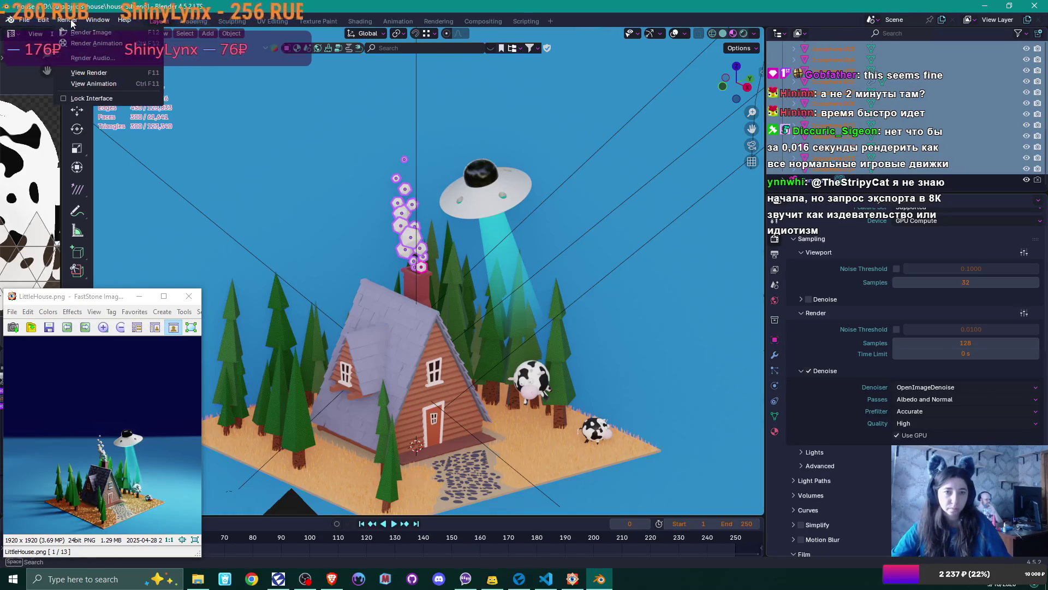
{"action": "left_click", "coordinate": [93, 36]}
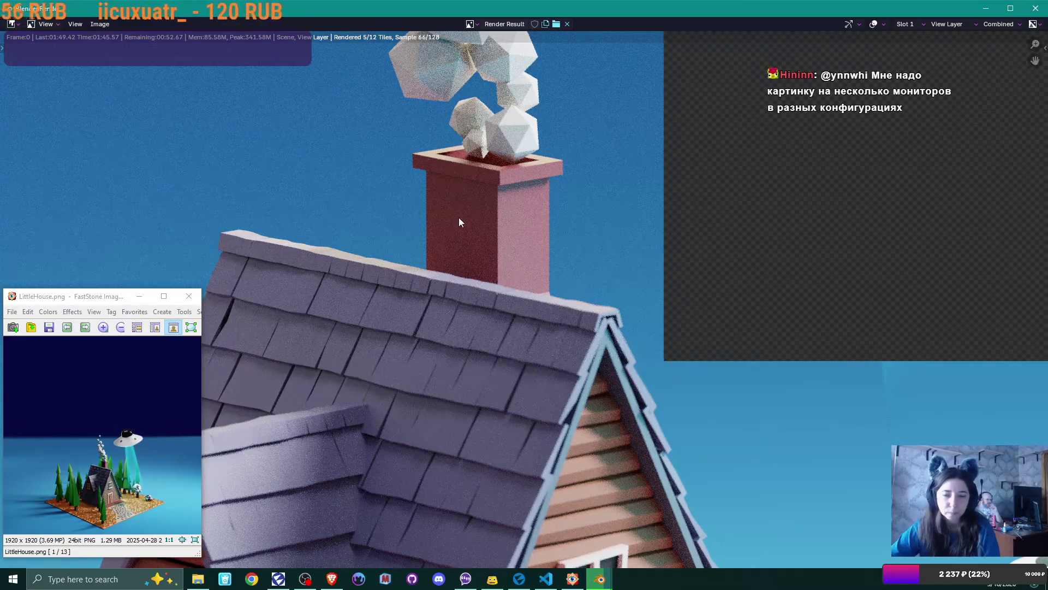
Step: Zoom out in the render window to see the whole denoised frame rendering
{"action": "scroll", "coordinate": [487, 300], "scroll_direction": "down", "scroll_amount": 6}
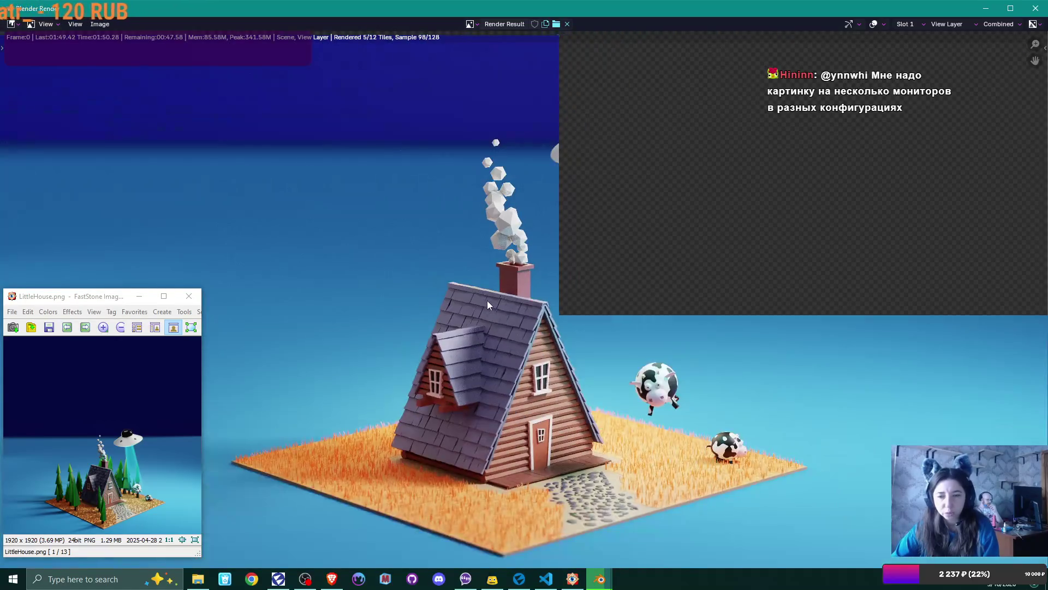
{"action": "scroll", "coordinate": [487, 303], "scroll_direction": "down", "scroll_amount": 2}
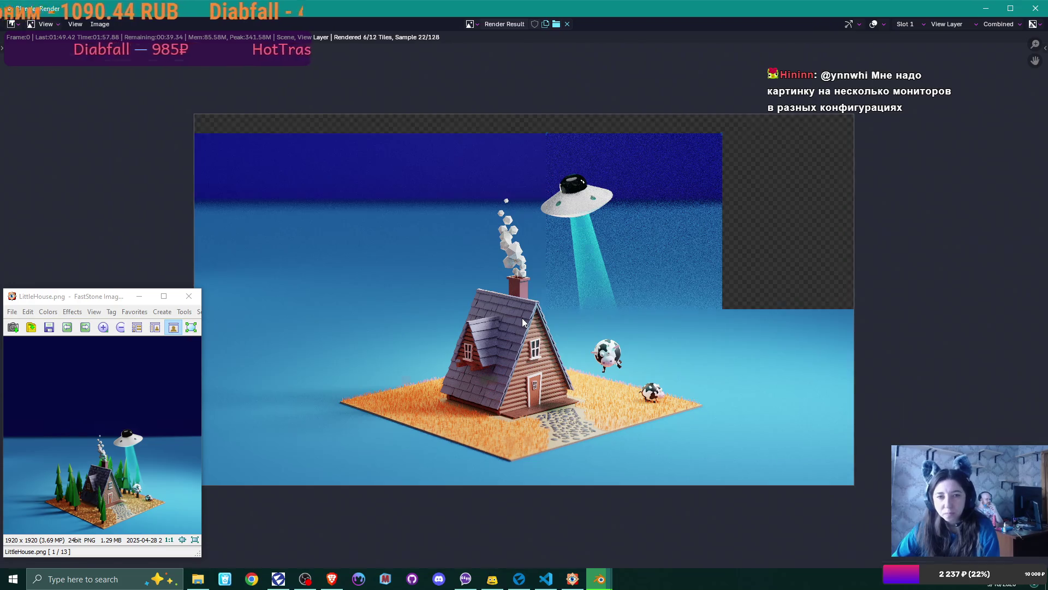
Step: Close the render result, select all the trees and collapse the trees collection
{"action": "key", "text": "Escape"}
{"action": "scroll", "coordinate": [677, 262], "scroll_direction": "down", "scroll_amount": 2}
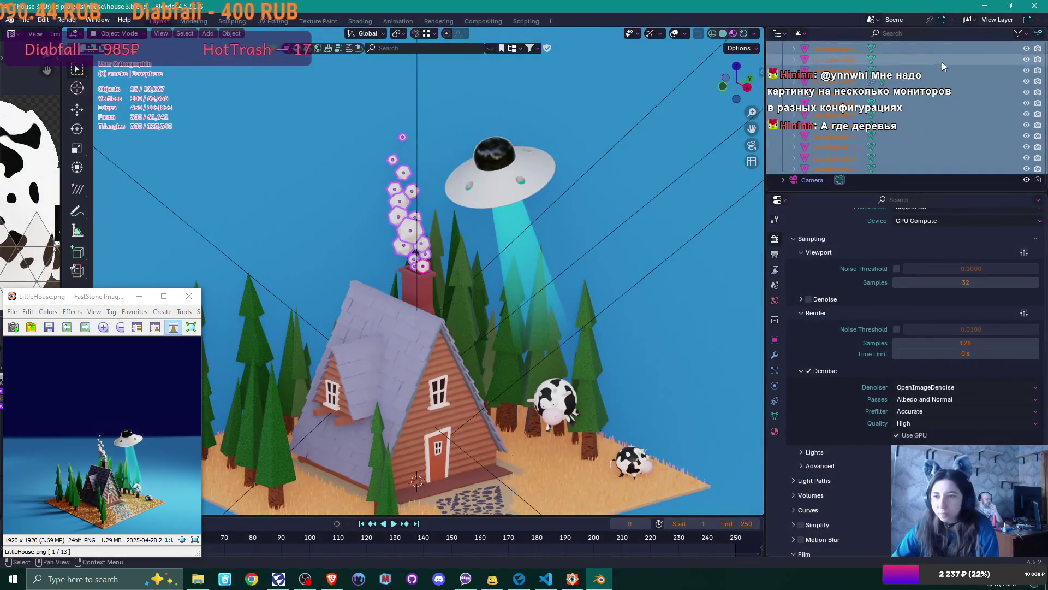
{"action": "scroll", "coordinate": [949, 90], "scroll_direction": "up", "scroll_amount": 5}
{"action": "left_click_drag", "start_coordinate": [1015, 102], "coordinate": [1017, 114]}
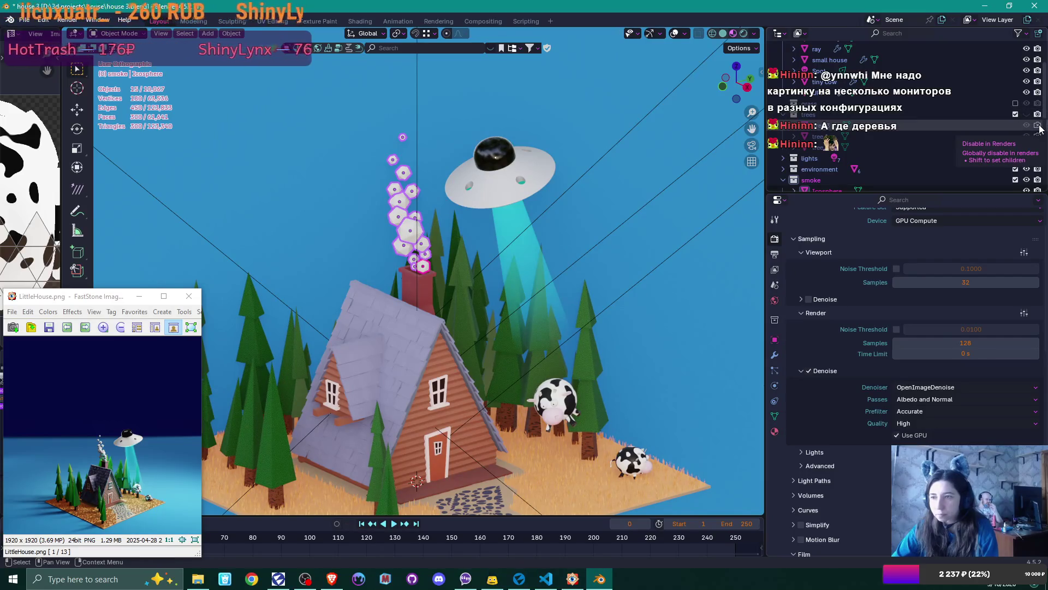
{"action": "scroll", "coordinate": [484, 212], "scroll_direction": "down", "scroll_amount": 2}
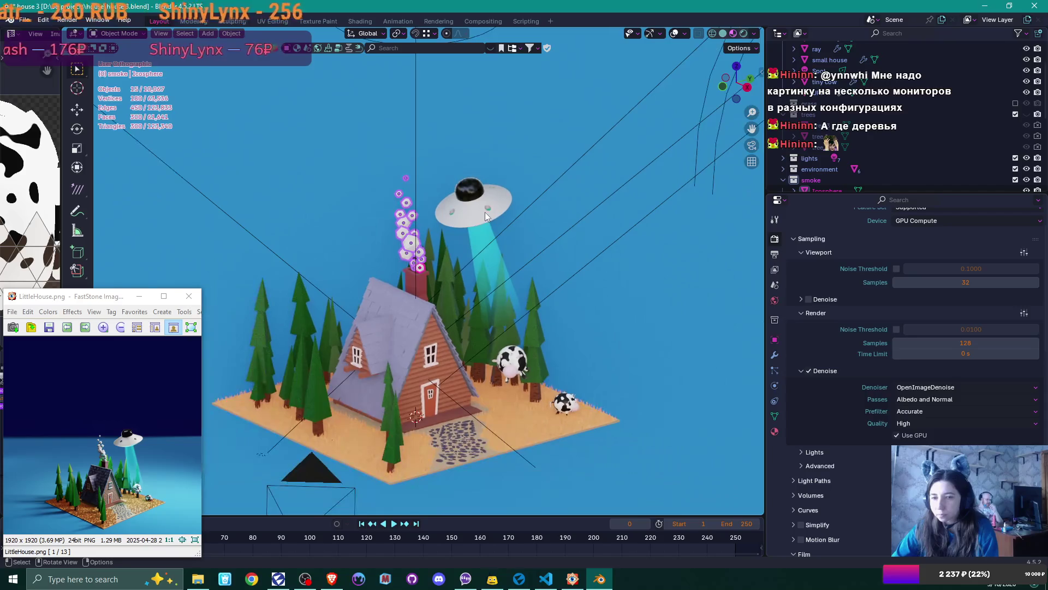
{"action": "left_click", "coordinate": [301, 298]}
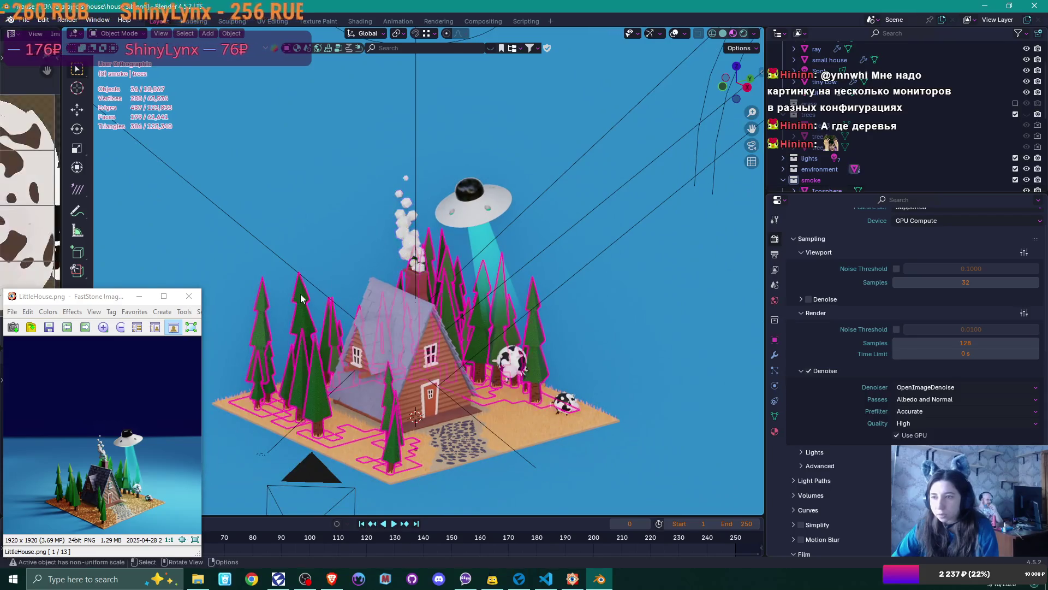
{"action": "left_click", "coordinate": [783, 116]}
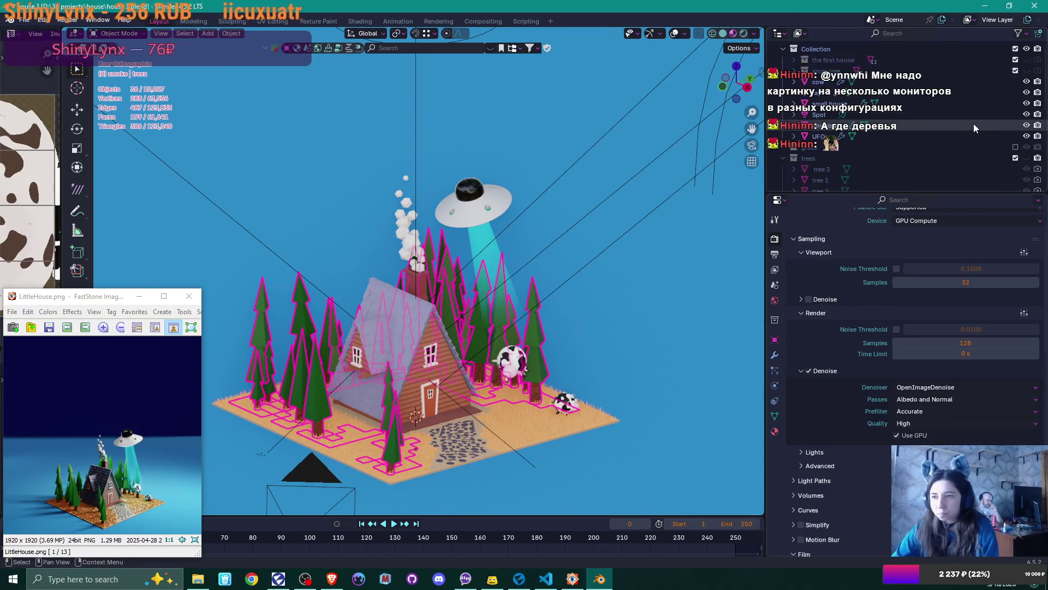
{"action": "scroll", "coordinate": [974, 123], "scroll_direction": "up", "scroll_amount": 3}
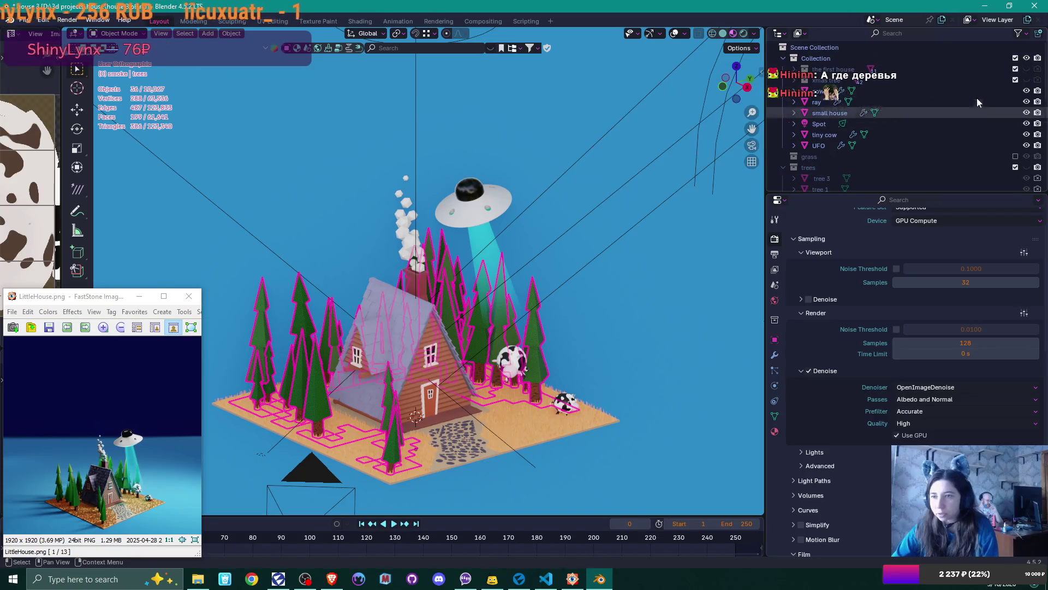
Step: Re-include 'the first house' collection and make it the active collection
{"action": "left_click", "coordinate": [1016, 68]}
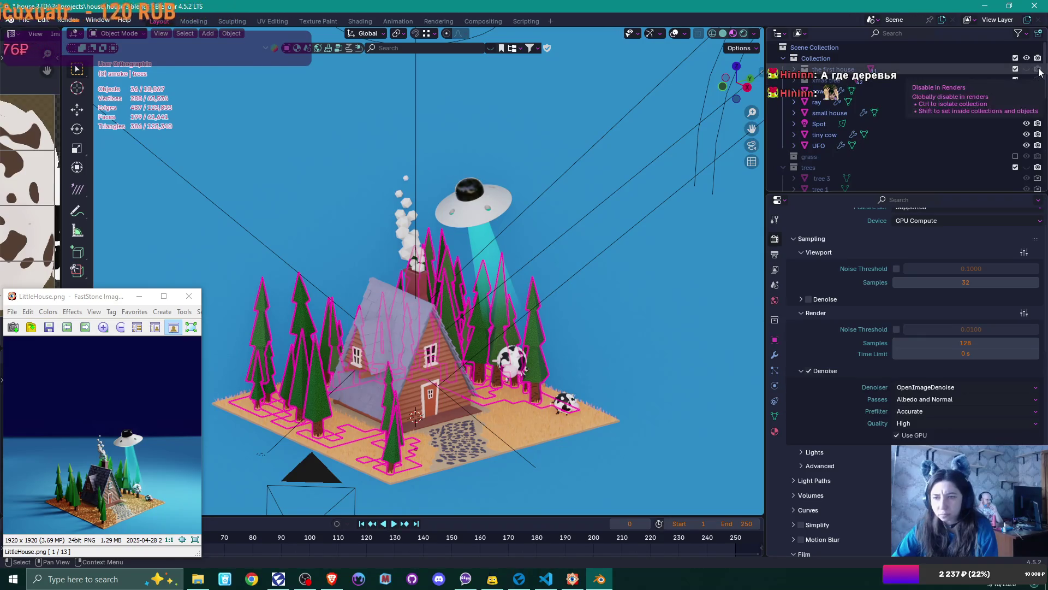
{"action": "left_click", "coordinate": [1016, 69]}
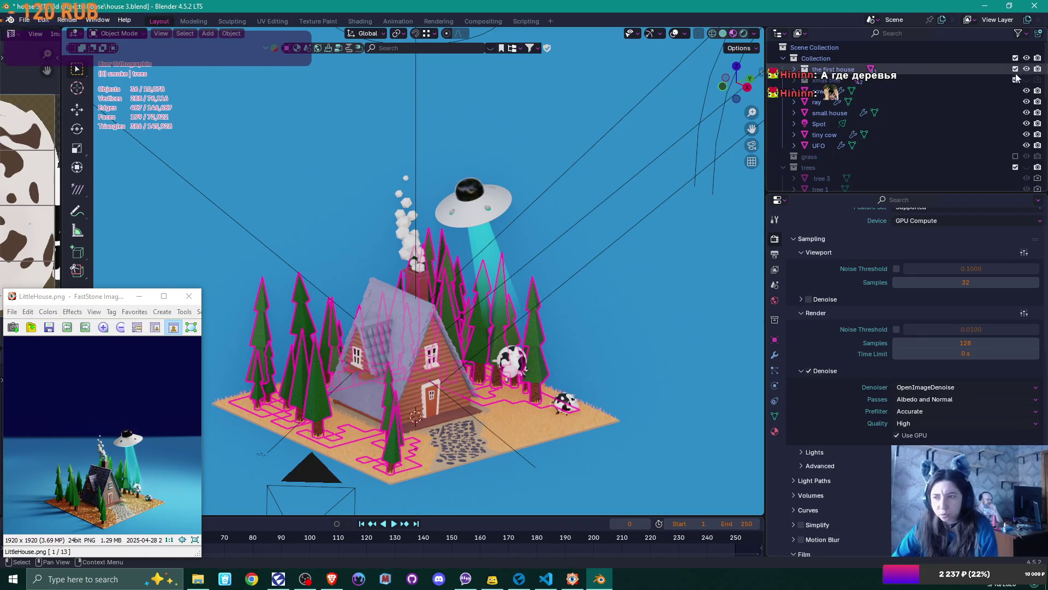
{"action": "left_click", "coordinate": [928, 67]}
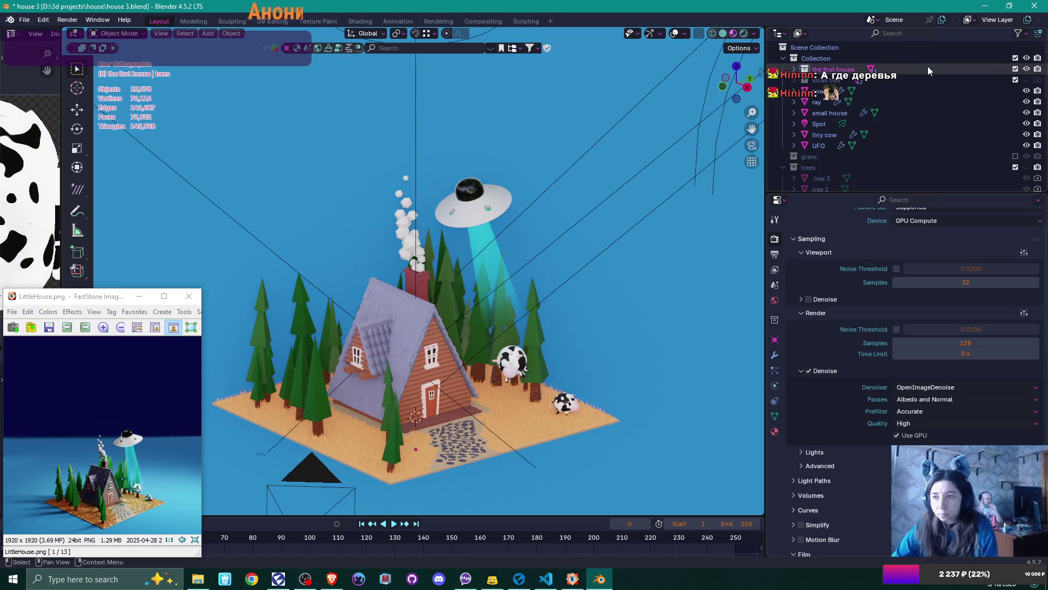
{"action": "left_click", "coordinate": [941, 80]}
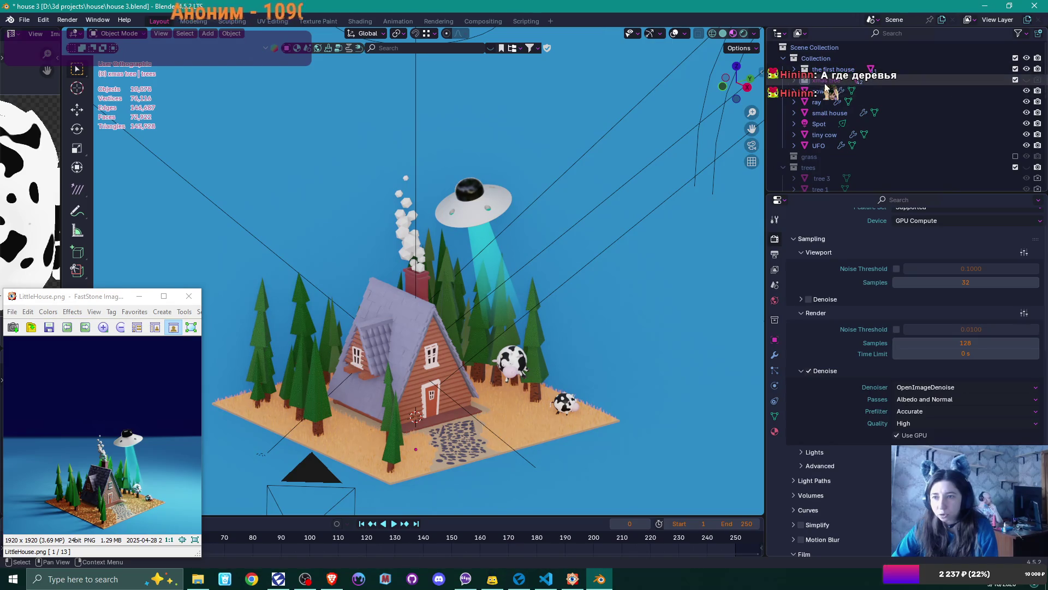
{"action": "left_click", "coordinate": [795, 80]}
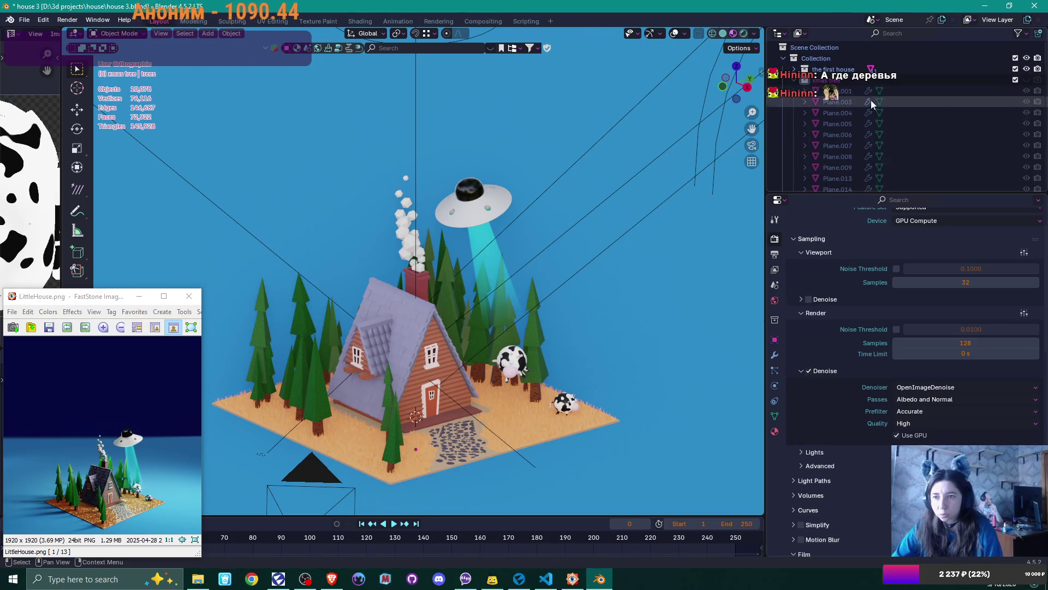
{"action": "left_click", "coordinate": [796, 80]}
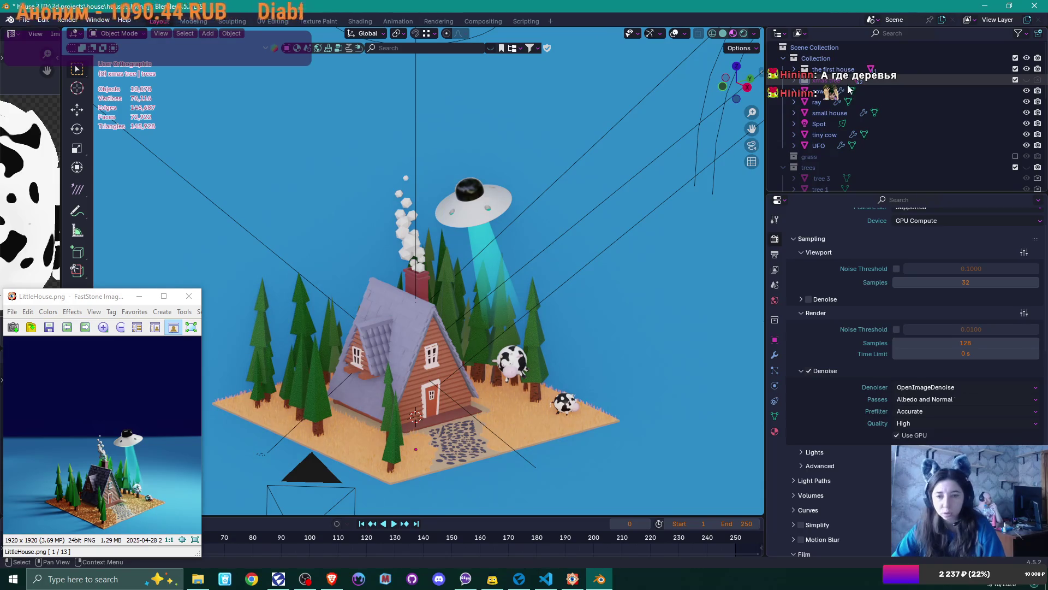
{"action": "left_click_drag", "start_coordinate": [849, 81], "coordinate": [844, 72]}
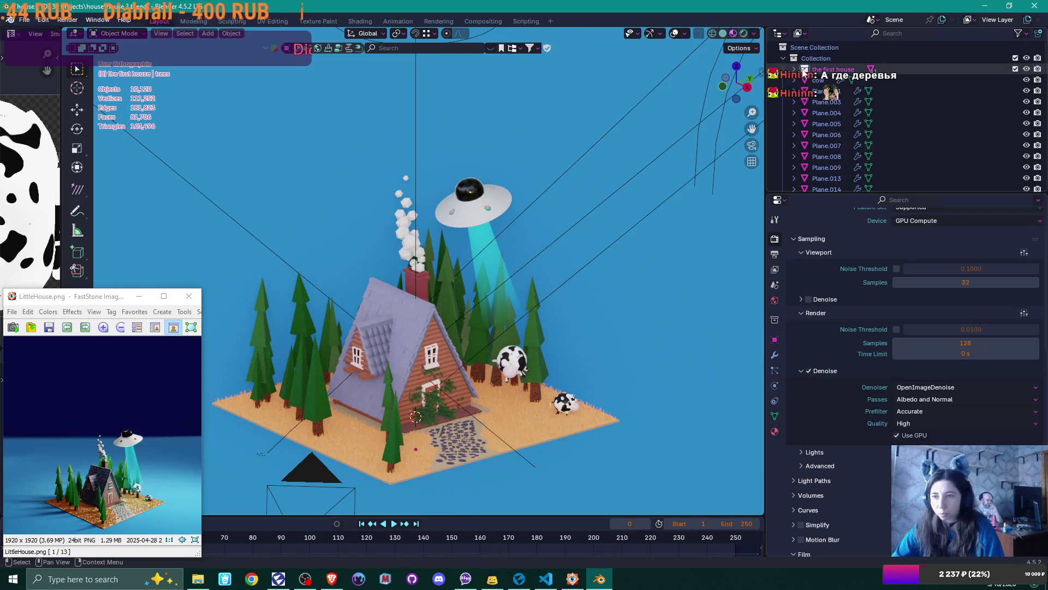
{"action": "left_click", "coordinate": [793, 68]}
{"action": "left_click", "coordinate": [794, 69]}
{"action": "scroll", "coordinate": [867, 91], "scroll_direction": "down", "scroll_amount": 1}
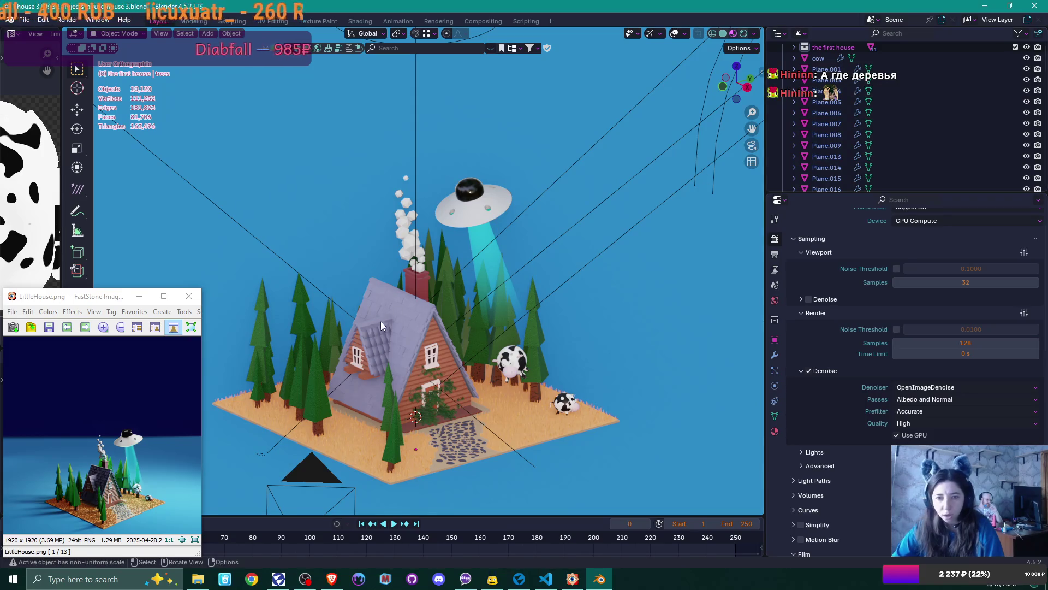
{"action": "left_click", "coordinate": [374, 329]}
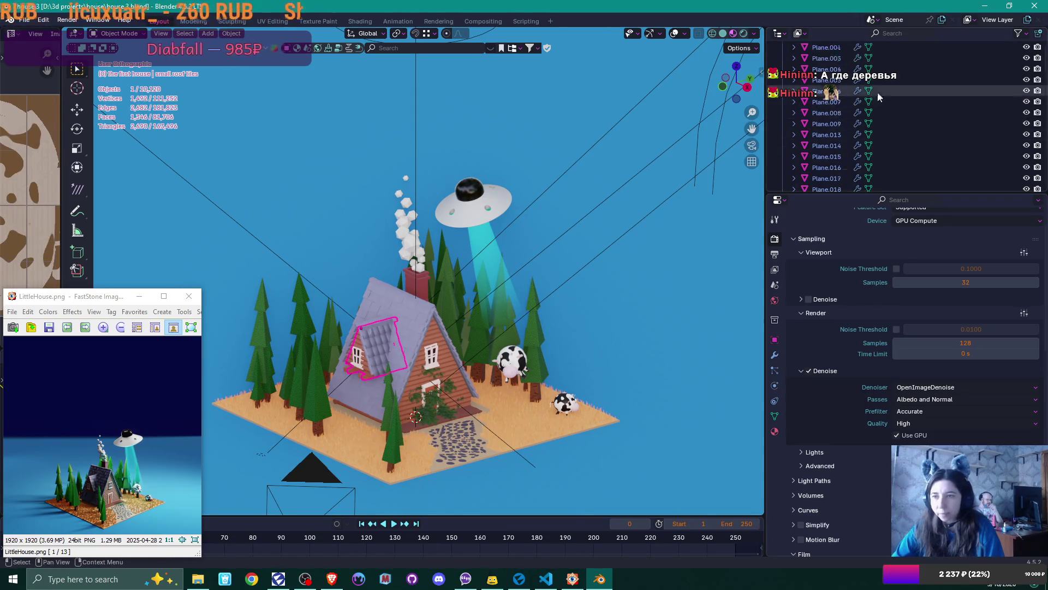
{"action": "scroll", "coordinate": [913, 83], "scroll_direction": "down", "scroll_amount": 5}
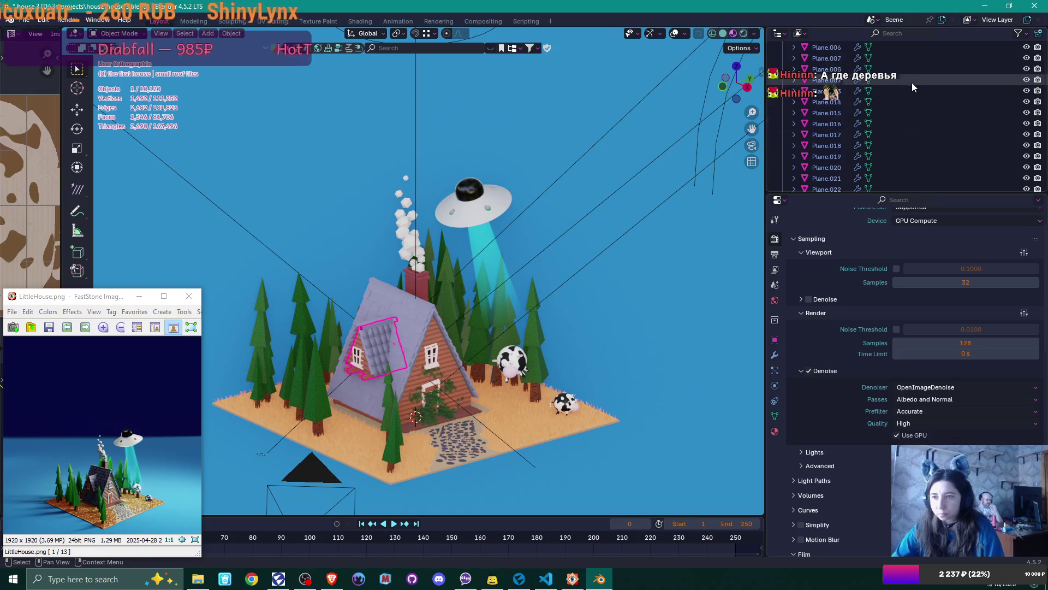
{"action": "scroll", "coordinate": [814, 87], "scroll_direction": "up", "scroll_amount": 5}
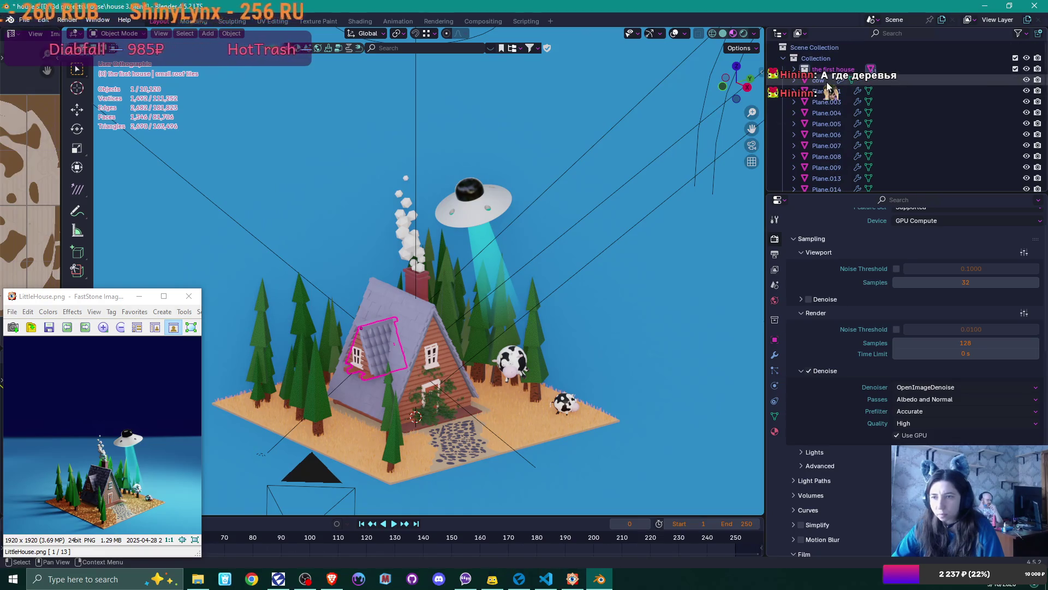
{"action": "scroll", "coordinate": [1046, 62], "scroll_direction": "down", "scroll_amount": 1}
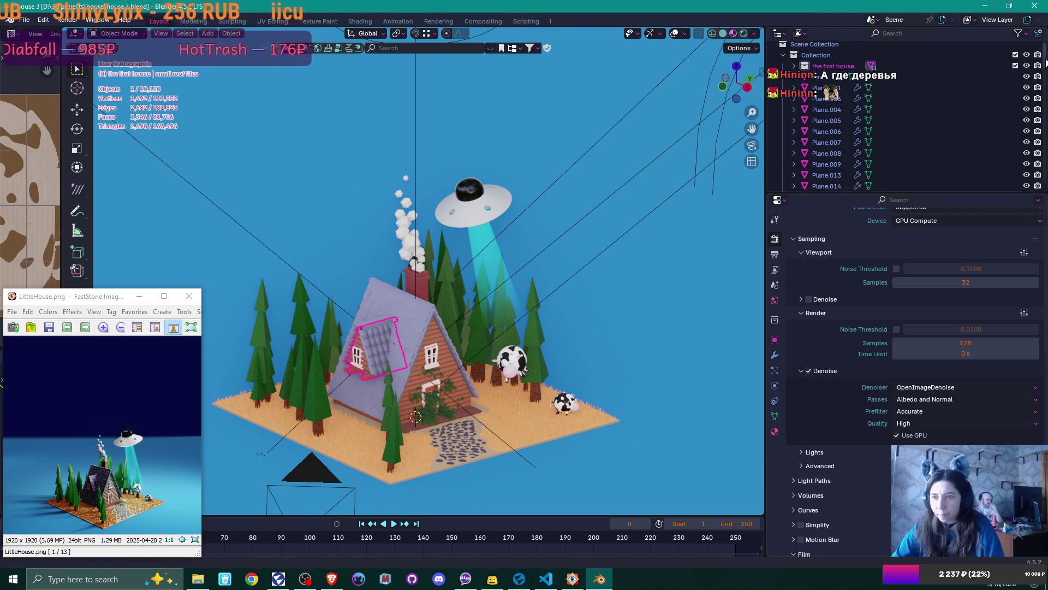
{"action": "scroll", "coordinate": [1046, 62], "scroll_direction": "down", "scroll_amount": 2}
{"action": "left_click", "coordinate": [828, 140]}
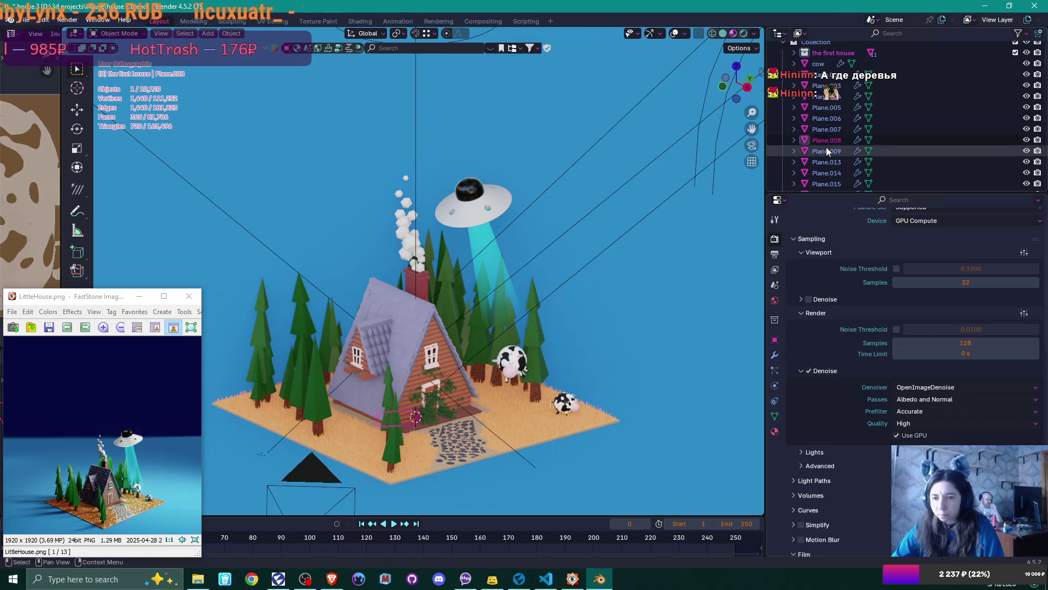
{"action": "left_click", "coordinate": [825, 119]}
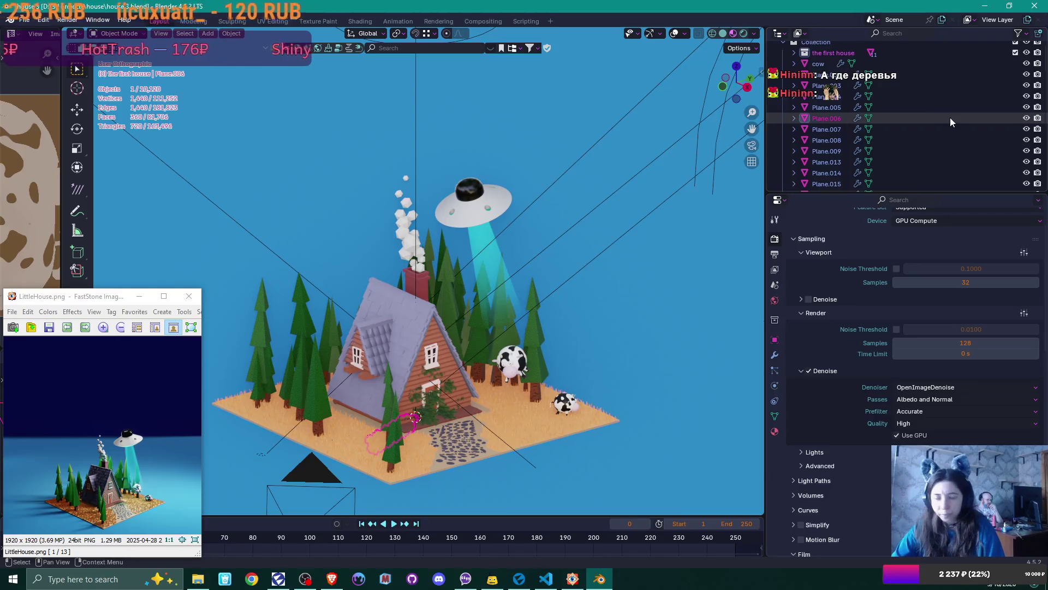
{"action": "key", "text": "ctrl+z"}
{"action": "key", "text": "ctrl+z"}
{"action": "key", "text": "ctrl+z"}
{"action": "key", "text": "ctrl+z"}
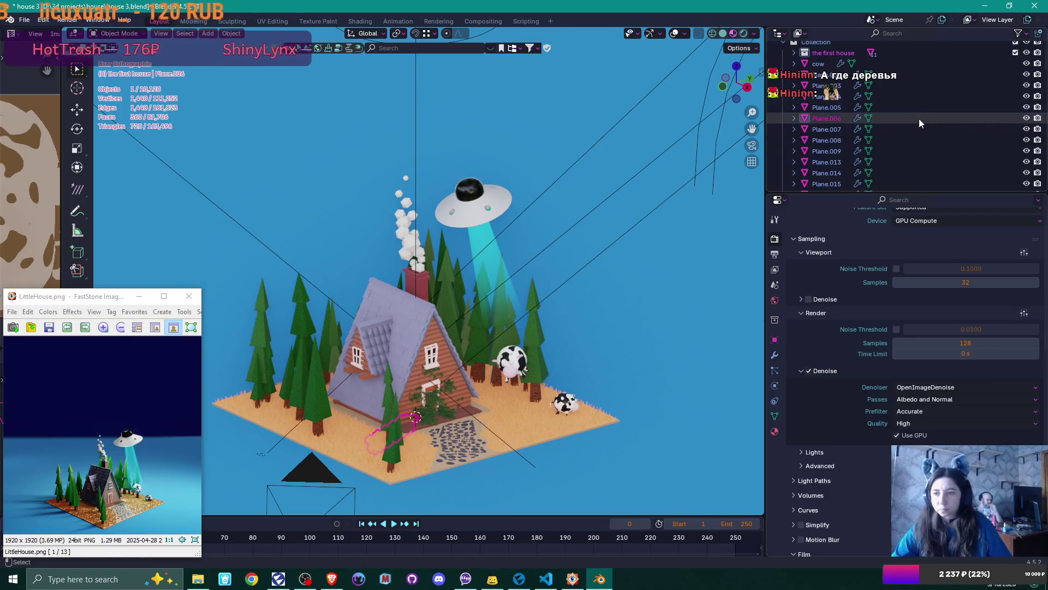
{"action": "key", "text": "ctrl+z"}
{"action": "key", "text": "ctrl+z"}
{"action": "key", "text": "ctrl+z"}
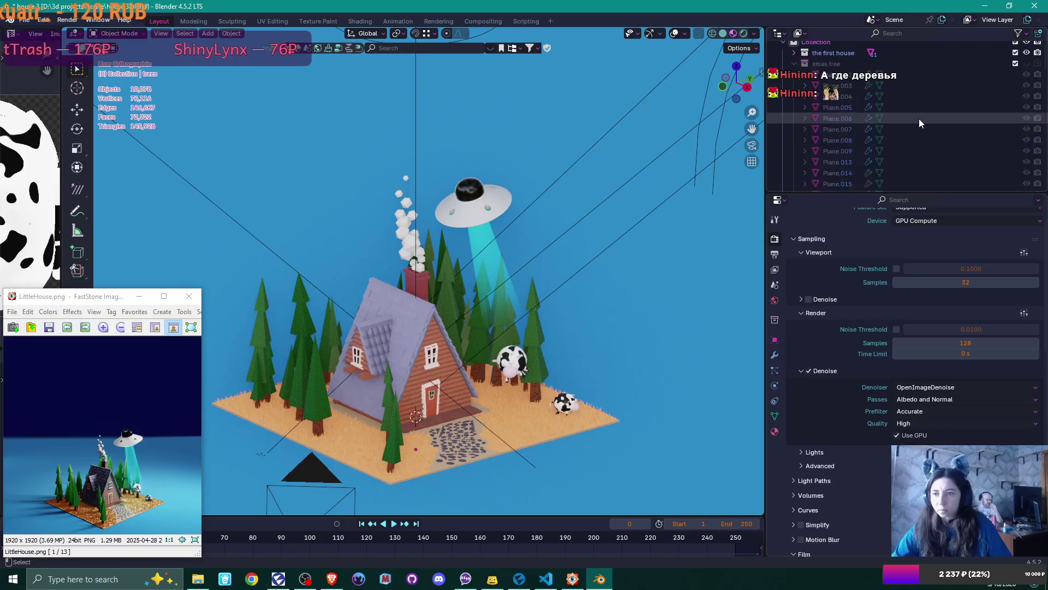
{"action": "left_click", "coordinate": [793, 64]}
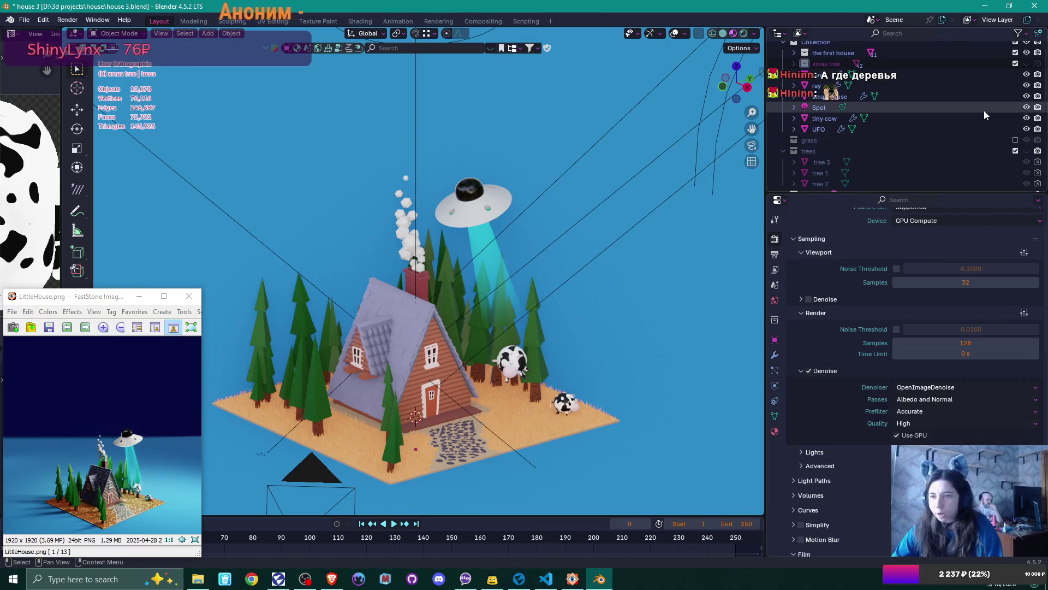
{"action": "scroll", "coordinate": [935, 146], "scroll_direction": "down", "scroll_amount": 3}
{"action": "scroll", "coordinate": [938, 140], "scroll_direction": "down", "scroll_amount": 1}
{"action": "scroll", "coordinate": [942, 136], "scroll_direction": "down", "scroll_amount": 1}
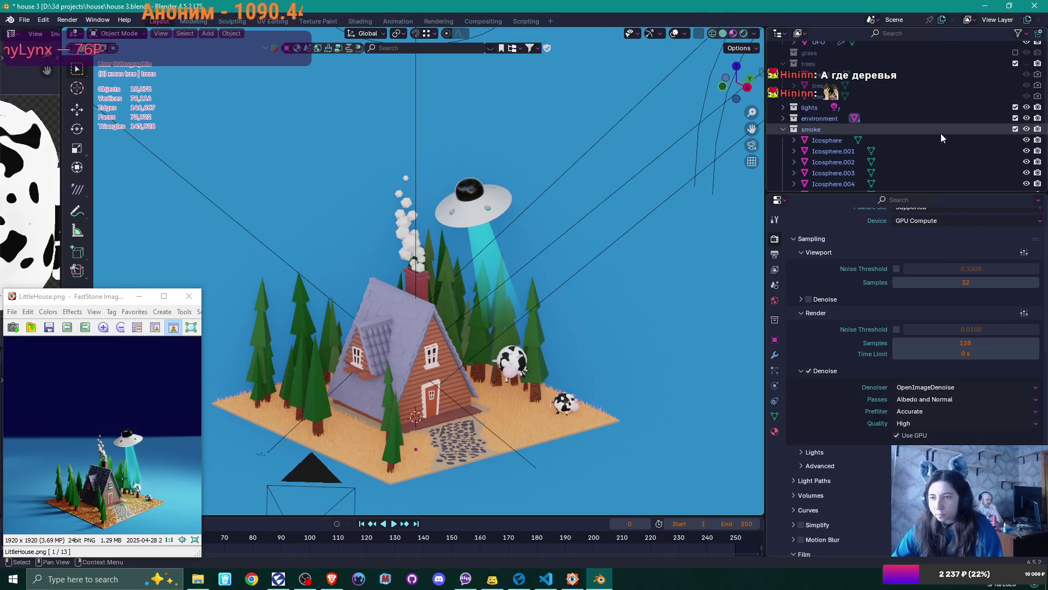
{"action": "scroll", "coordinate": [940, 131], "scroll_direction": "down", "scroll_amount": 5}
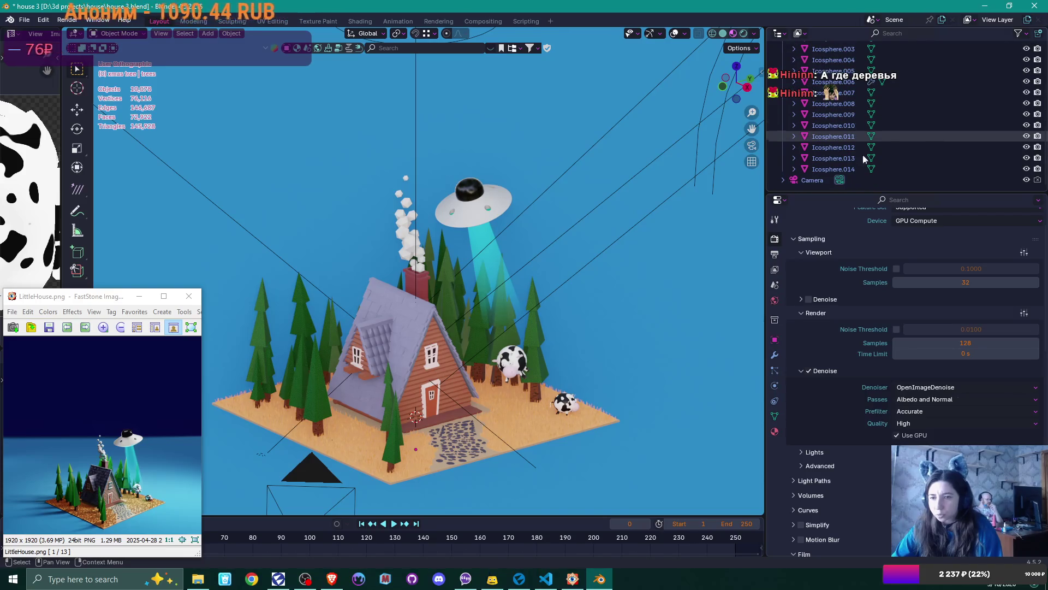
{"action": "scroll", "coordinate": [942, 107], "scroll_direction": "up", "scroll_amount": 8}
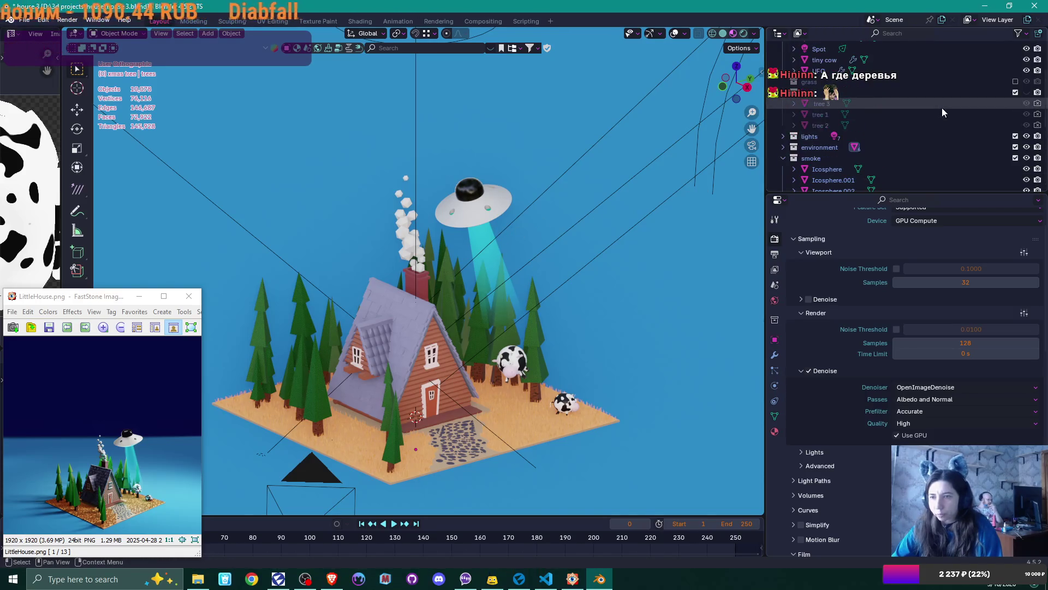
{"action": "scroll", "coordinate": [909, 142], "scroll_direction": "up", "scroll_amount": 5}
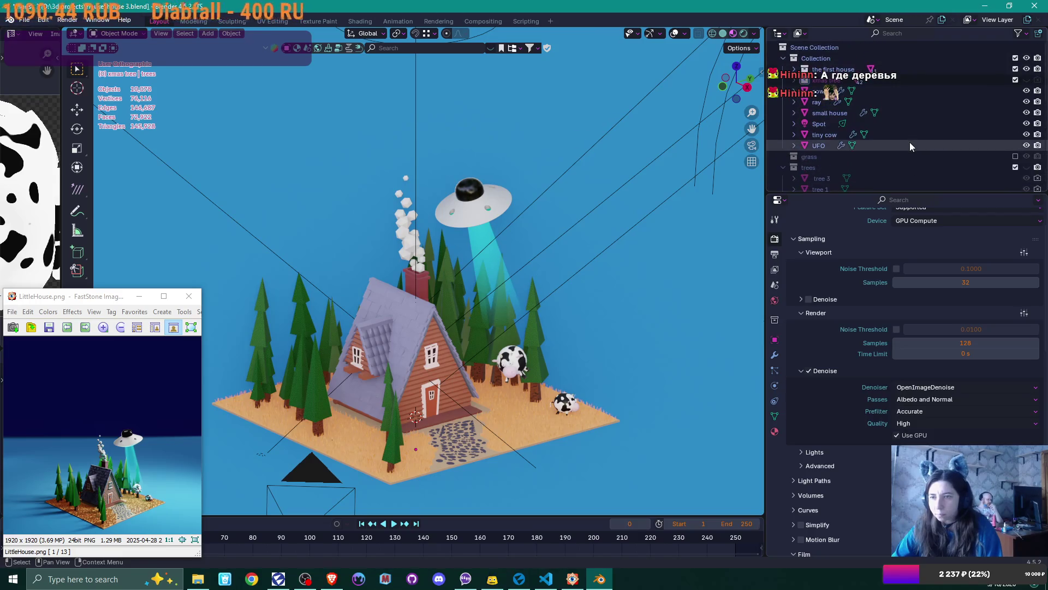
{"action": "left_click", "coordinate": [836, 70]}
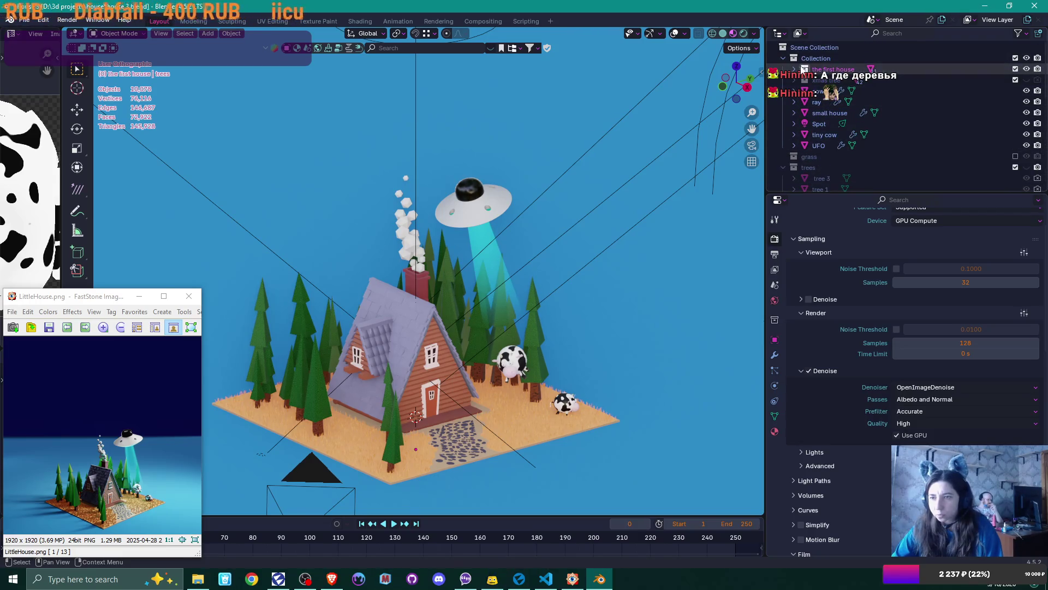
Step: Select the 'small house' object in the Outliner and delete it
{"action": "left_click", "coordinate": [835, 113]}
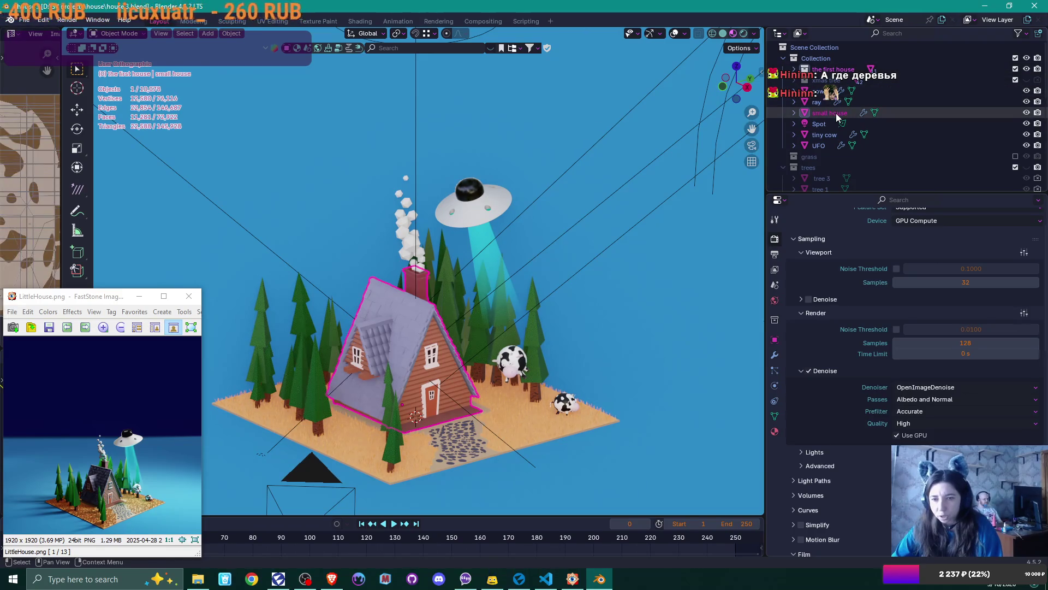
{"action": "left_click", "coordinate": [793, 112]}
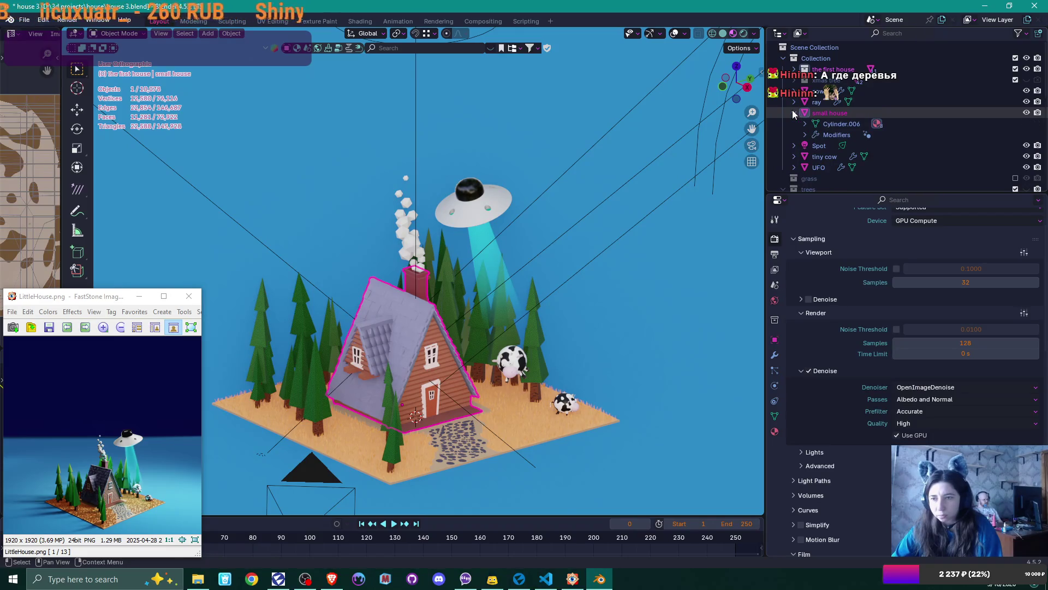
{"action": "left_click", "coordinate": [793, 112]}
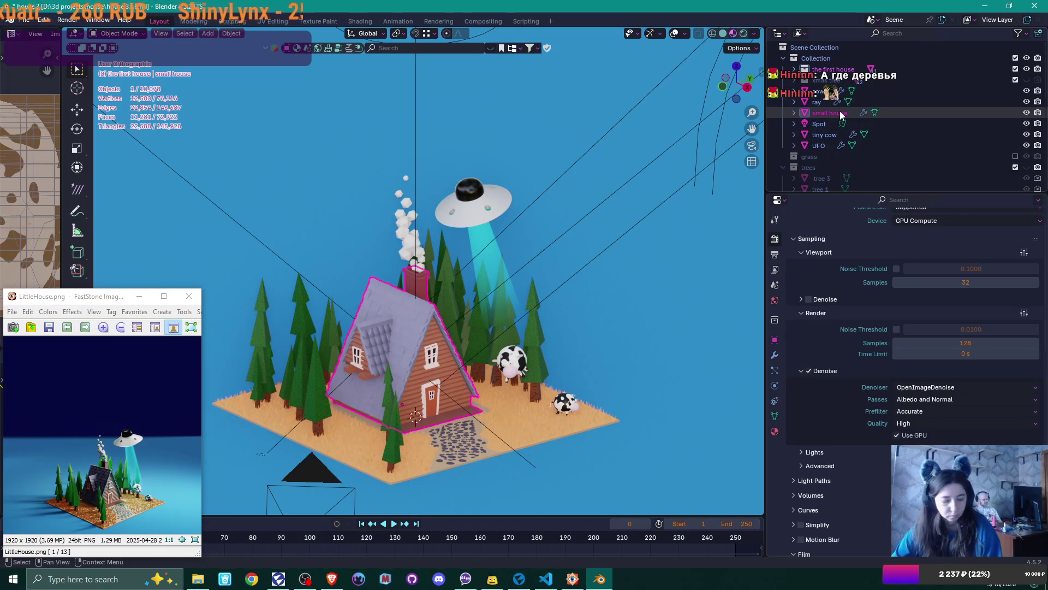
{"action": "key", "text": "Delete"}
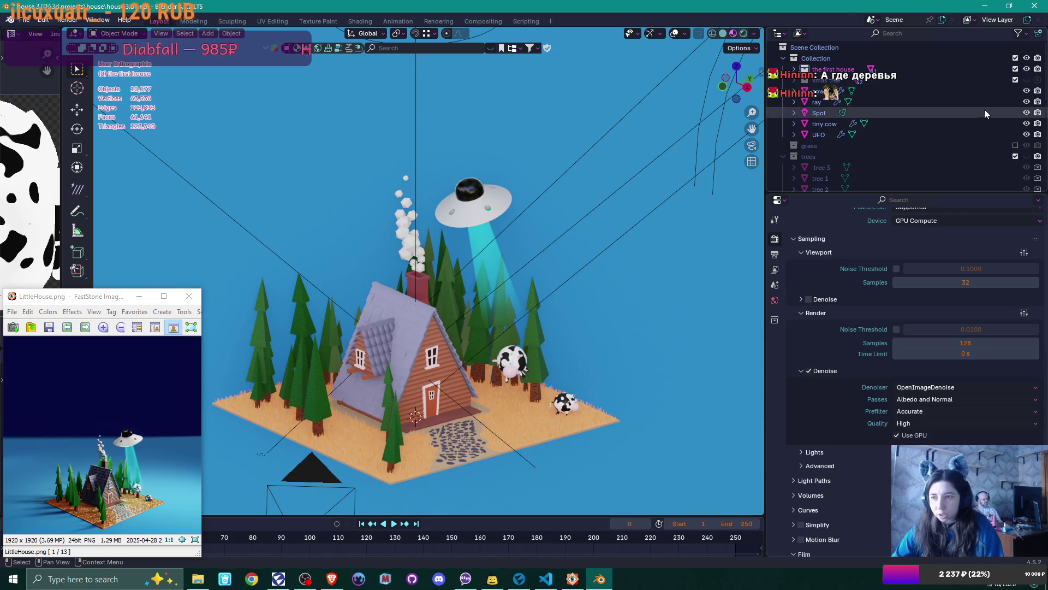
Step: Enable rendering for tree 1, tree 2 and tree 3 in the Outliner
{"action": "left_click", "coordinate": [263, 306]}
{"action": "scroll", "coordinate": [961, 128], "scroll_direction": "down", "scroll_amount": 2}
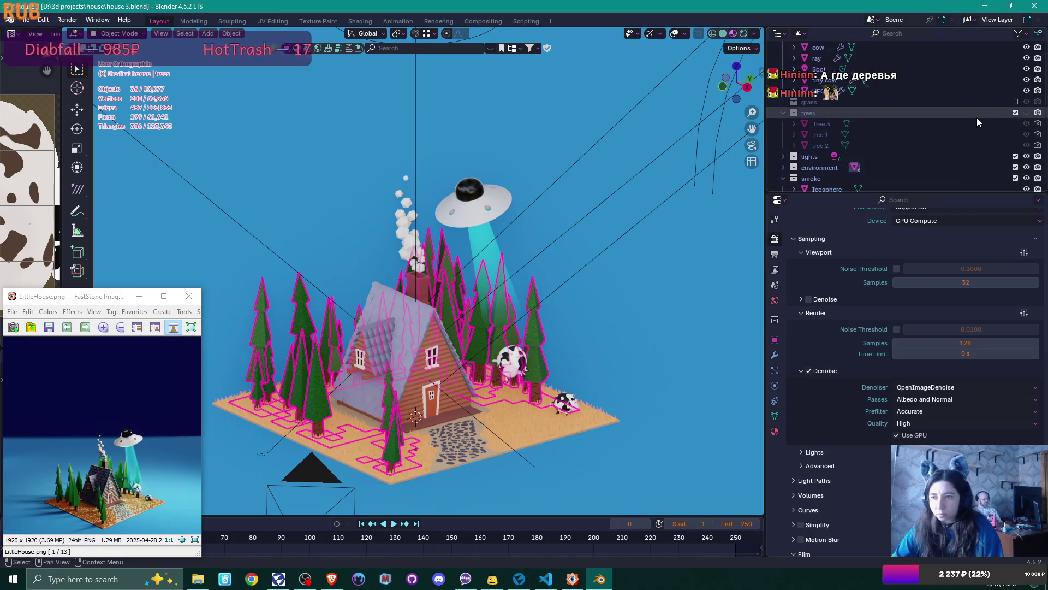
{"action": "mouse_move", "coordinate": [1037, 124]}
{"action": "left_mouse_down"}
{"action": "mouse_move", "coordinate": [1038, 145]}
{"action": "mouse_move", "coordinate": [1026, 130]}
{"action": "mouse_move", "coordinate": [1027, 149]}
{"action": "left_mouse_up"}
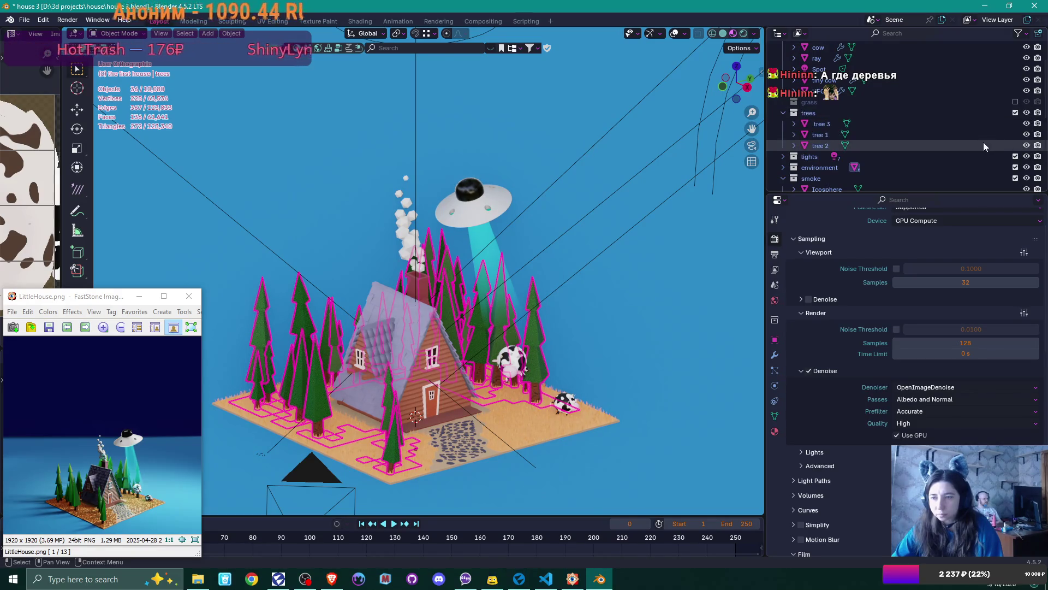
{"action": "scroll", "coordinate": [977, 134], "scroll_direction": "up", "scroll_amount": 2}
{"action": "scroll", "coordinate": [973, 131], "scroll_direction": "up", "scroll_amount": 2}
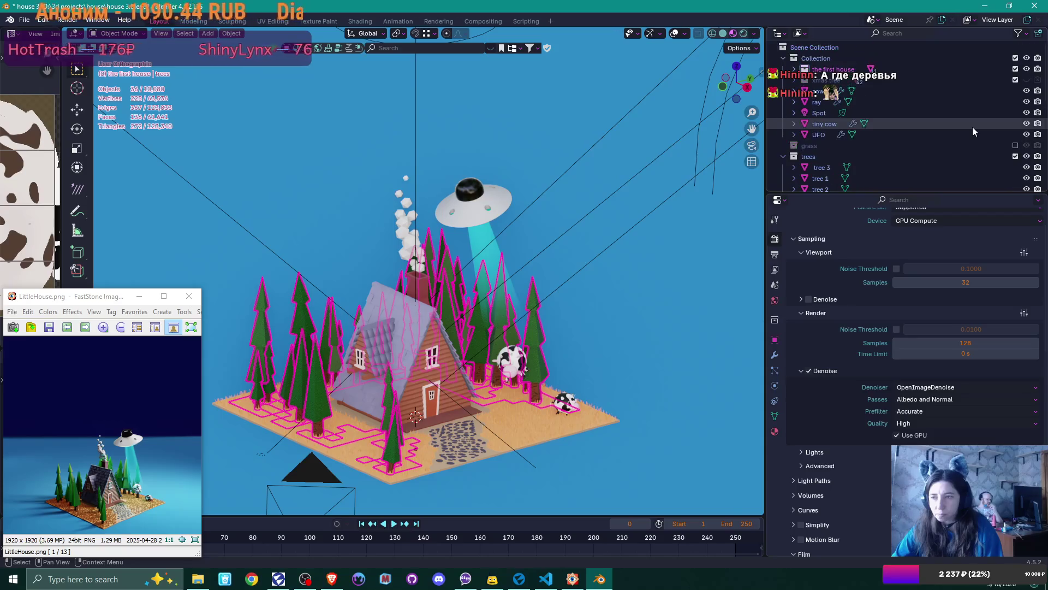
{"action": "scroll", "coordinate": [972, 127], "scroll_direction": "down", "scroll_amount": 10}
{"action": "scroll", "coordinate": [971, 122], "scroll_direction": "down", "scroll_amount": 2}
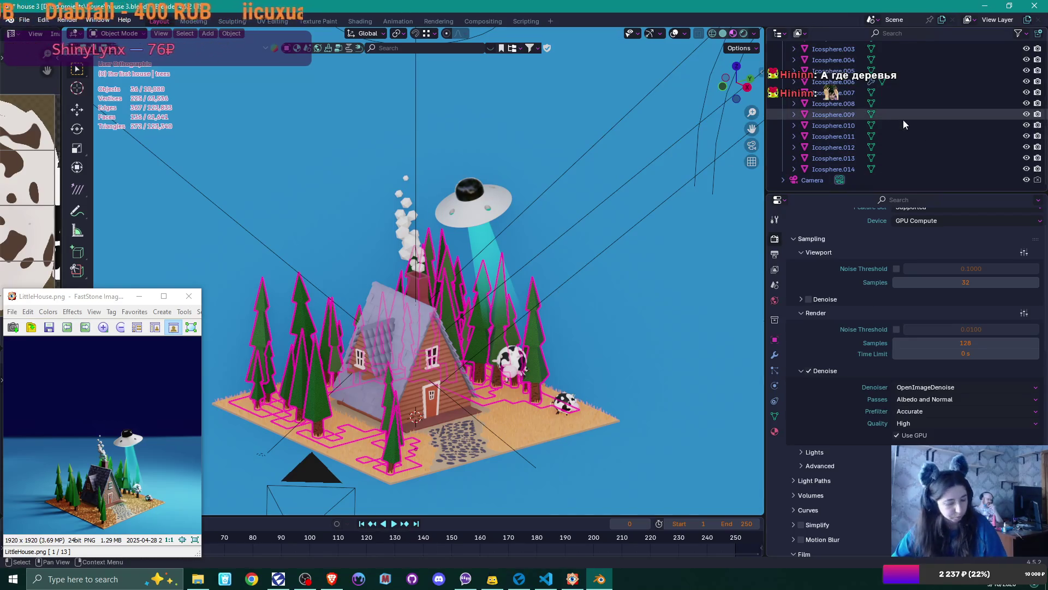
{"action": "scroll", "coordinate": [903, 120], "scroll_direction": "up", "scroll_amount": 5}
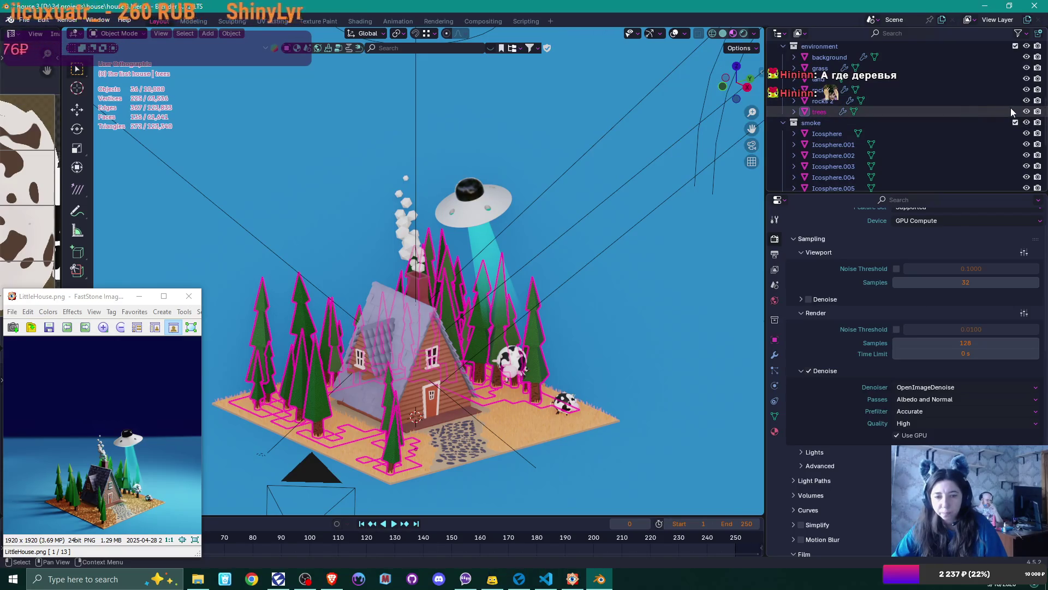
{"action": "scroll", "coordinate": [922, 119], "scroll_direction": "down", "scroll_amount": 5}
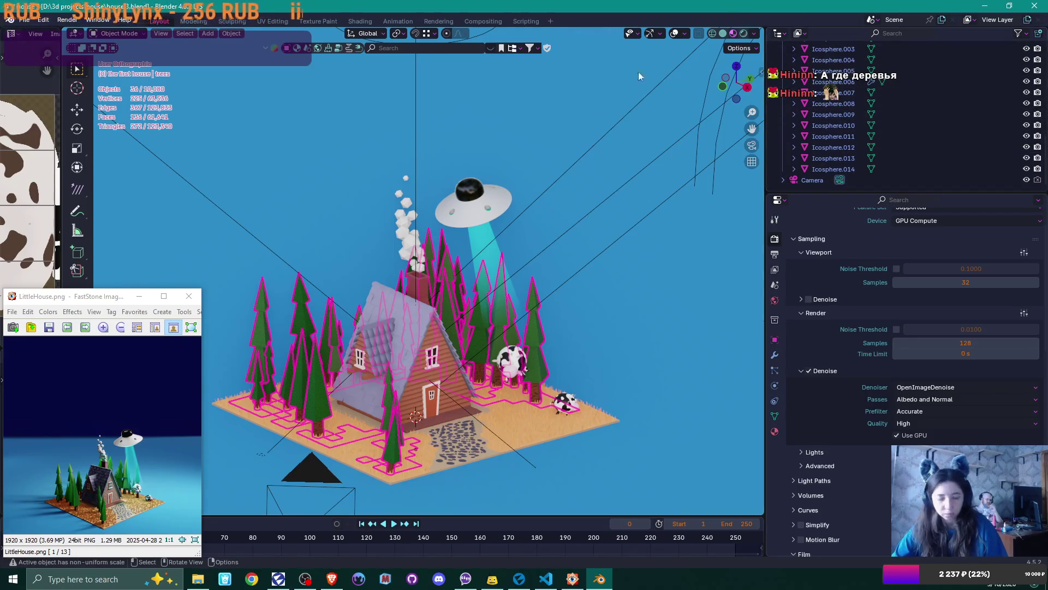
Step: Switch the viewport to Rendered shading and start the final image render
{"action": "left_click", "coordinate": [743, 34]}
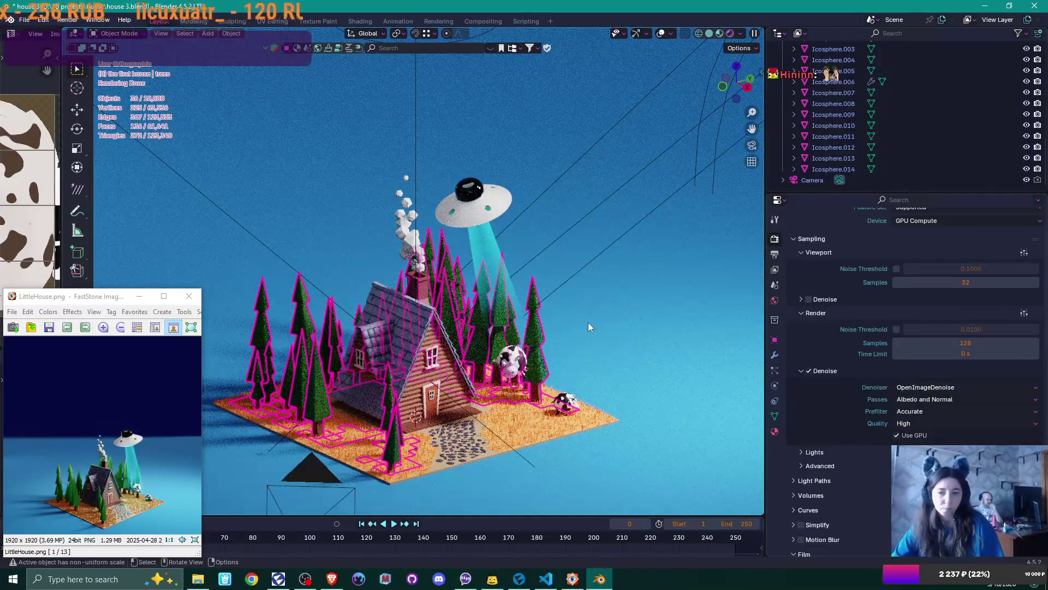
{"action": "left_click", "coordinate": [67, 20]}
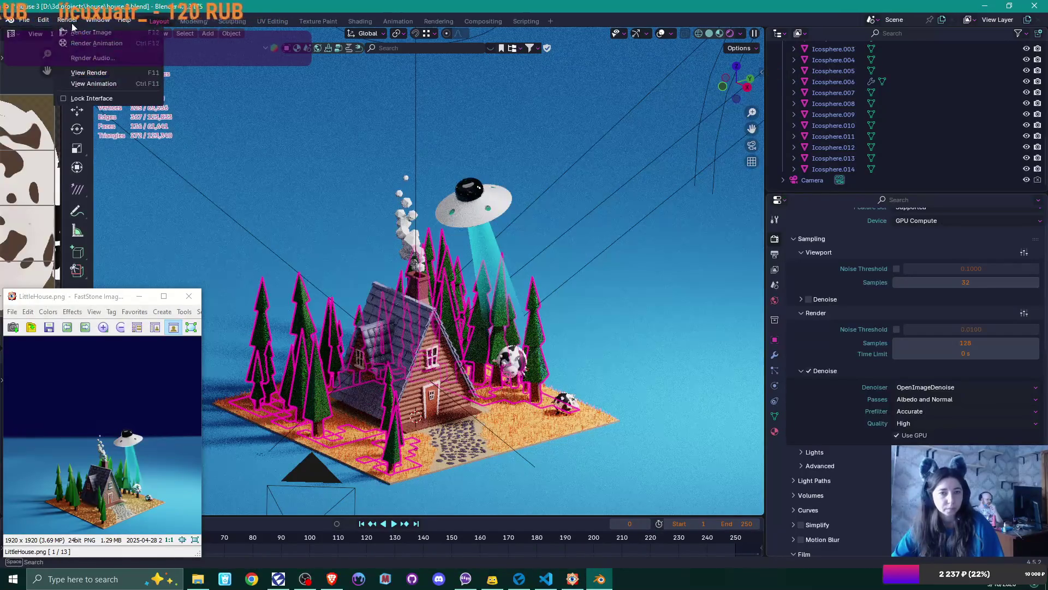
{"action": "left_click", "coordinate": [83, 34]}
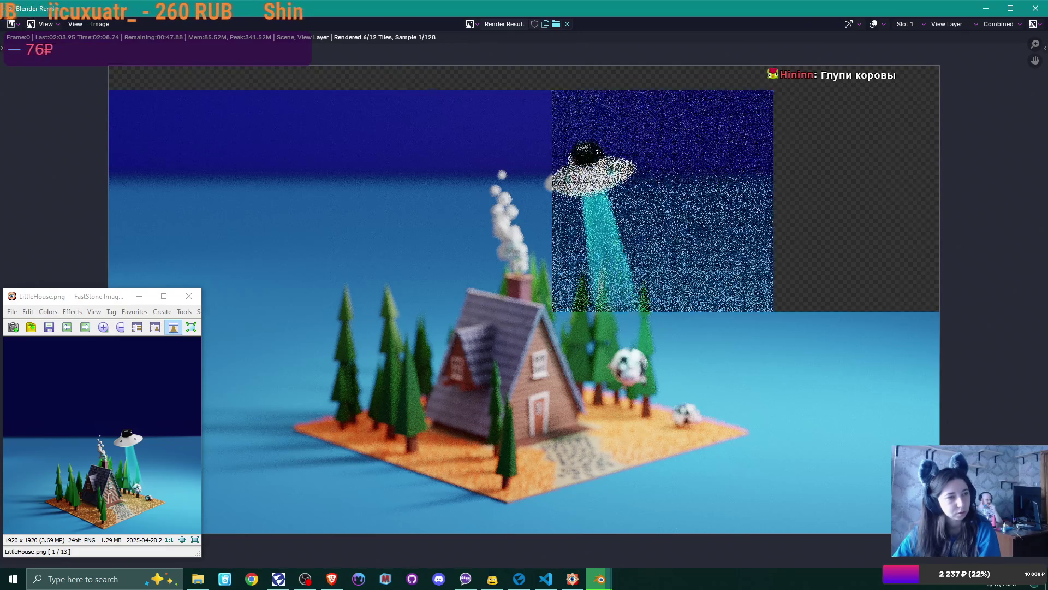
Step: Zoom out in the render window as the final Cycles render completes
{"action": "scroll", "coordinate": [458, 202], "scroll_direction": "down", "scroll_amount": 1}
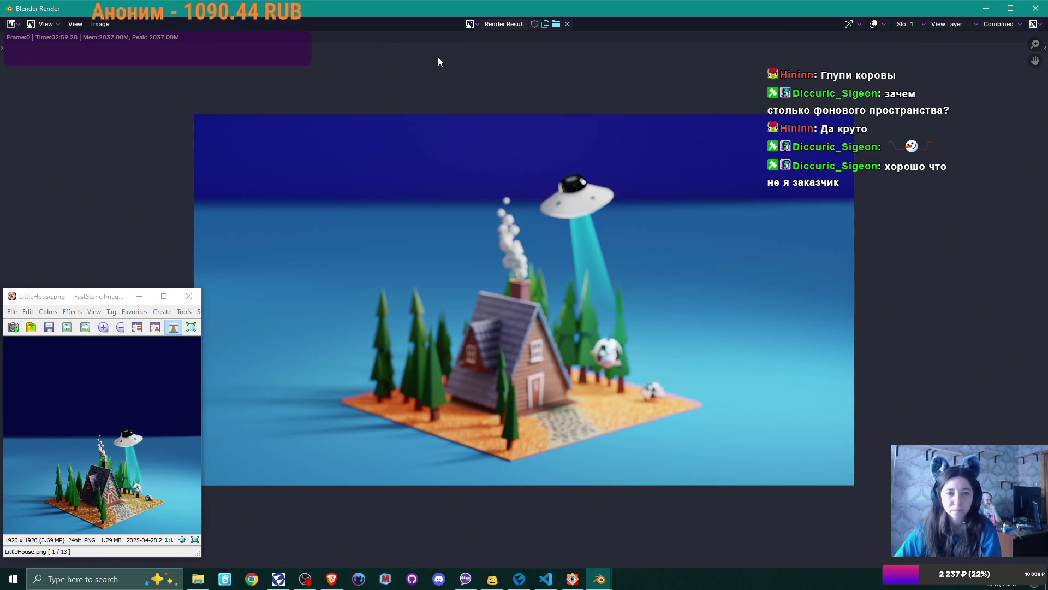
Step: View through the camera and set the cow as its depth-of-field focus object
{"action": "left_click", "coordinate": [1045, 10]}
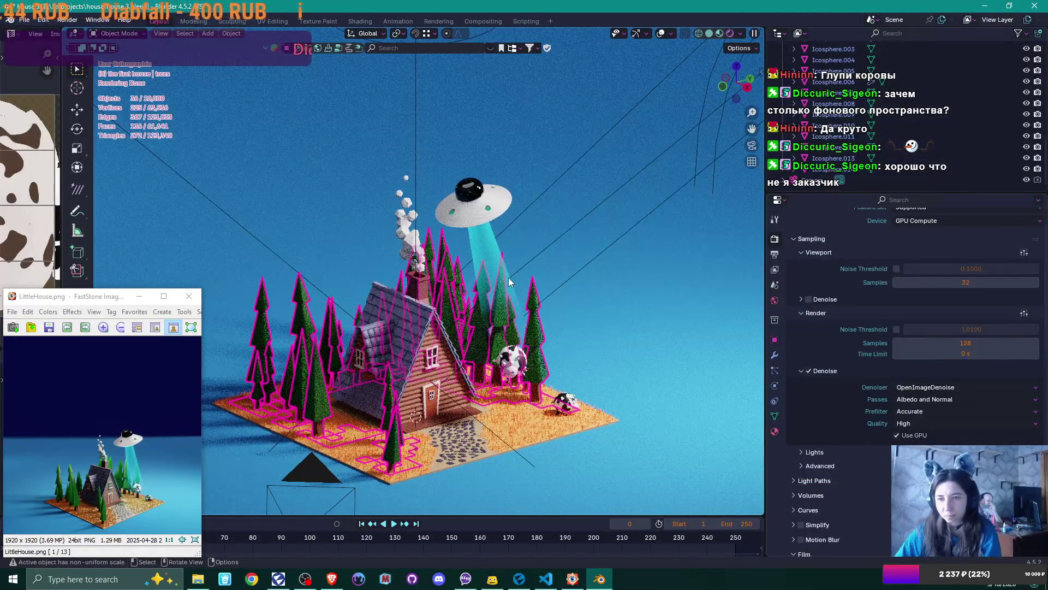
{"action": "key", "text": "KP_0"}
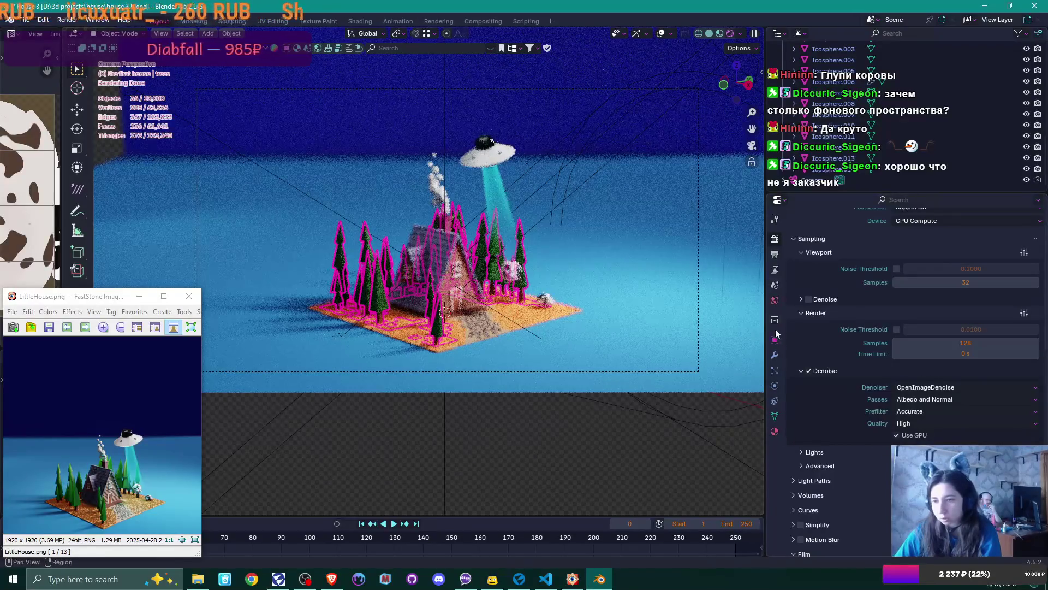
{"action": "left_click", "coordinate": [813, 188]}
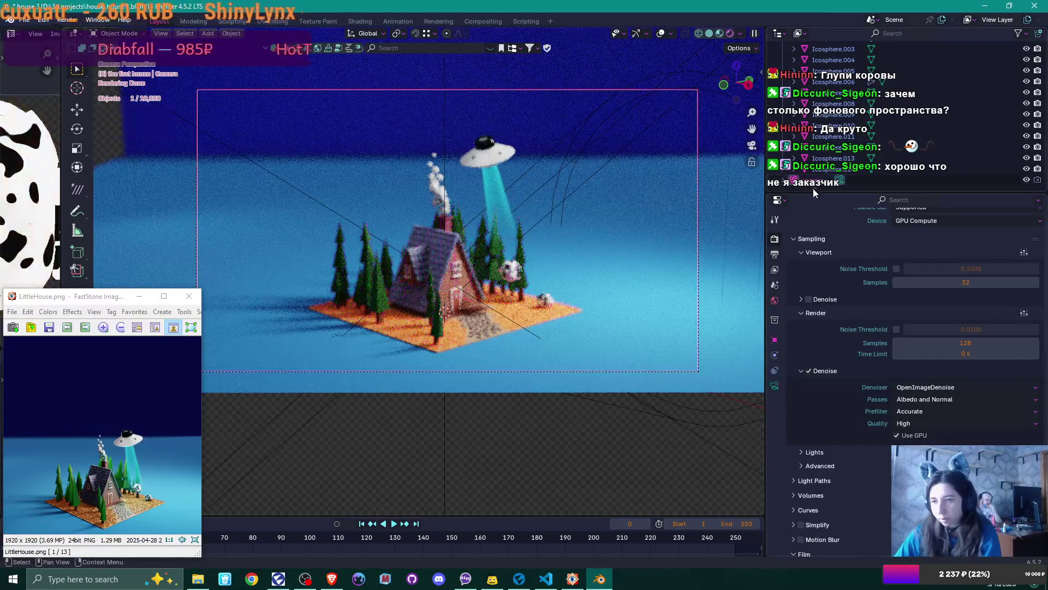
{"action": "scroll", "coordinate": [945, 309], "scroll_direction": "up", "scroll_amount": 2}
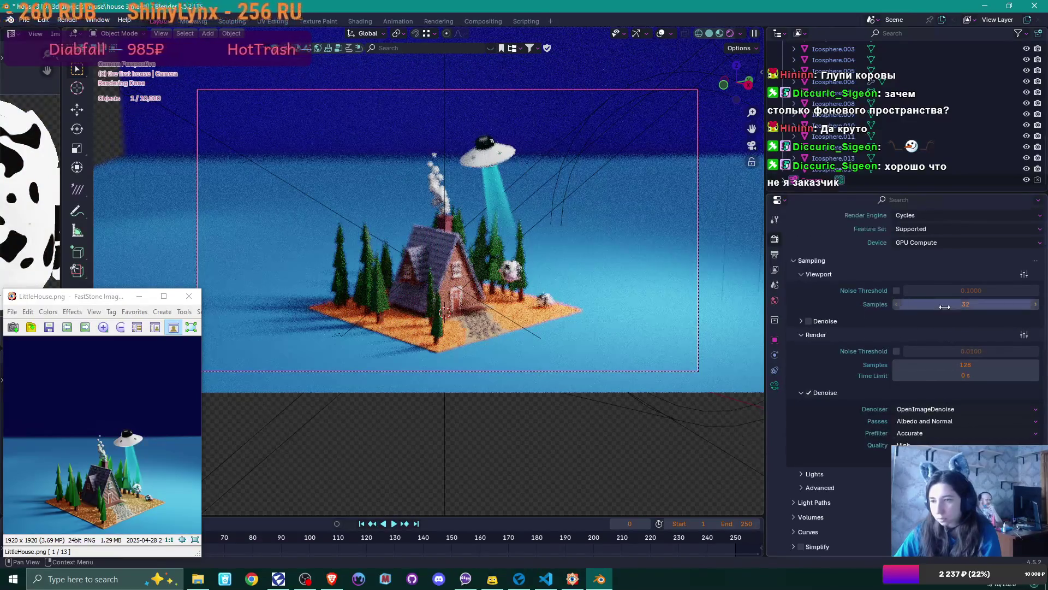
{"action": "left_click", "coordinate": [775, 385]}
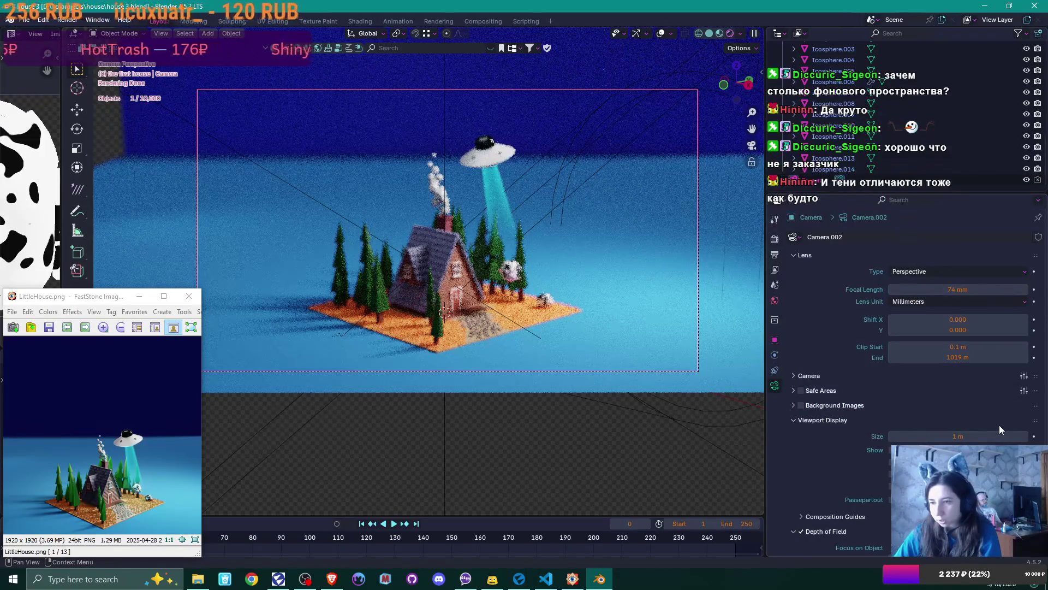
{"action": "scroll", "coordinate": [998, 426], "scroll_direction": "down", "scroll_amount": 4}
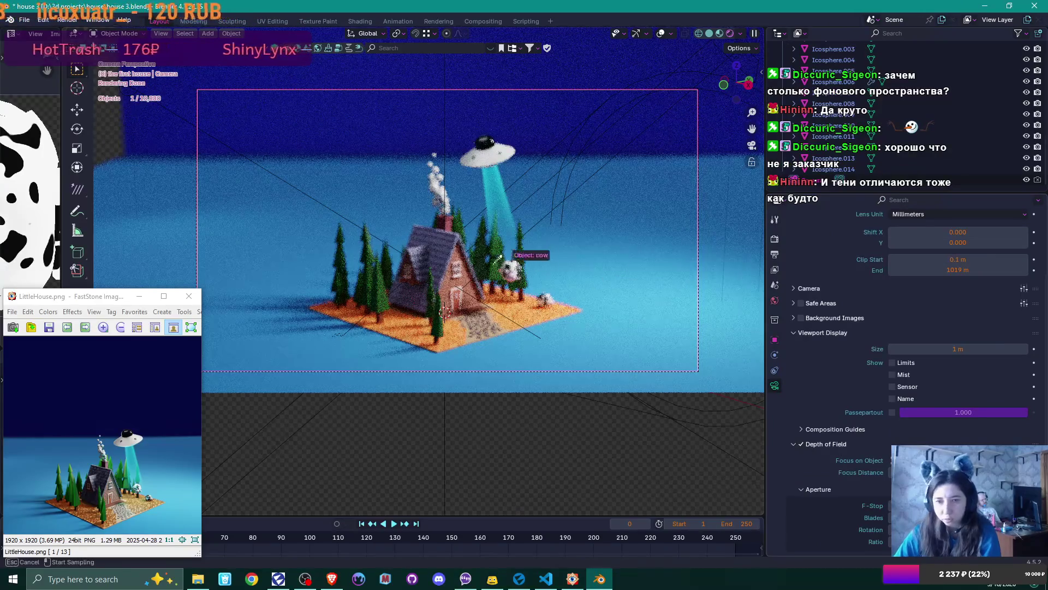
{"action": "left_click", "coordinate": [543, 331]}
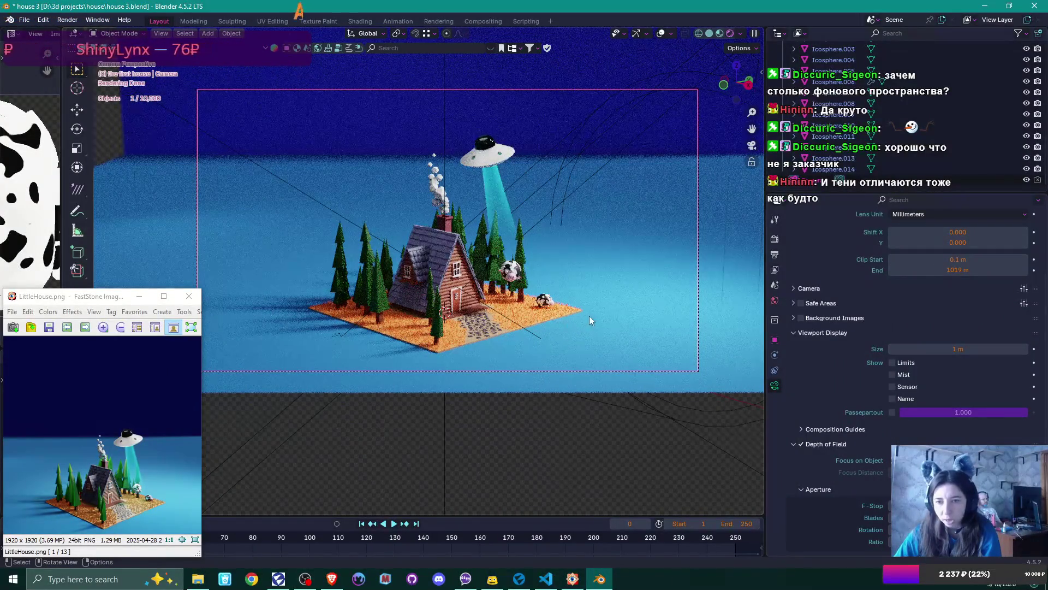
{"action": "scroll", "coordinate": [853, 274], "scroll_direction": "up", "scroll_amount": 3}
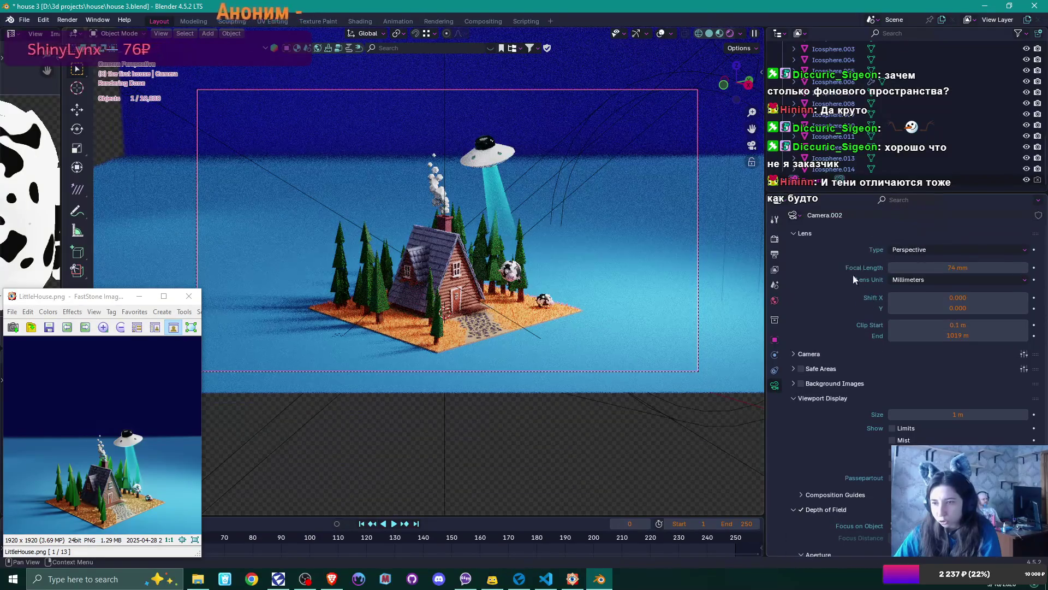
Step: Keep denoising at High quality with the Accurate prefilter, then start a final Render Image
{"action": "left_click", "coordinate": [775, 239]}
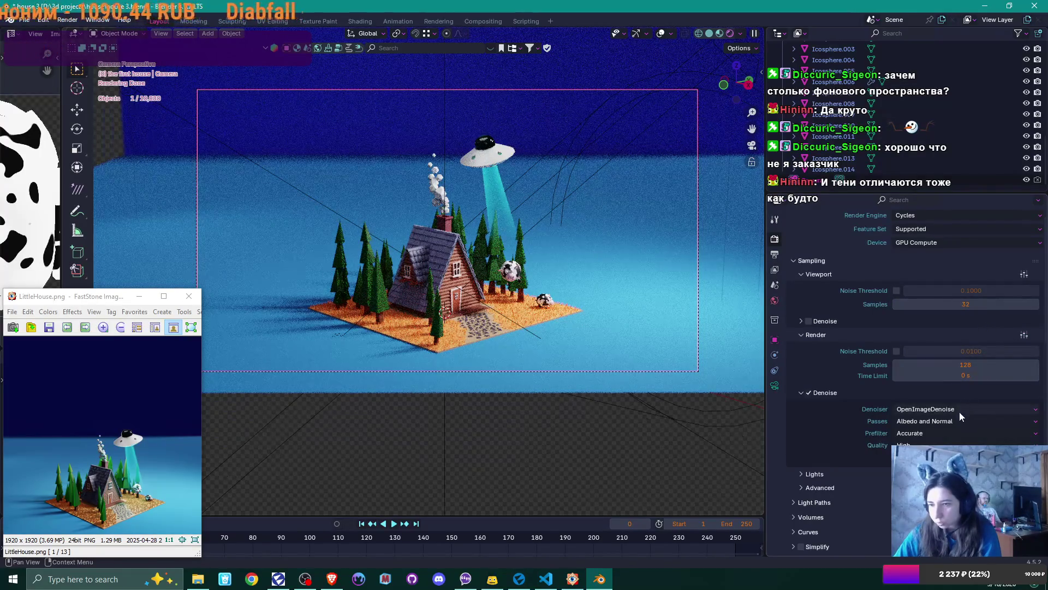
{"action": "scroll", "coordinate": [962, 417], "scroll_direction": "down", "scroll_amount": 2}
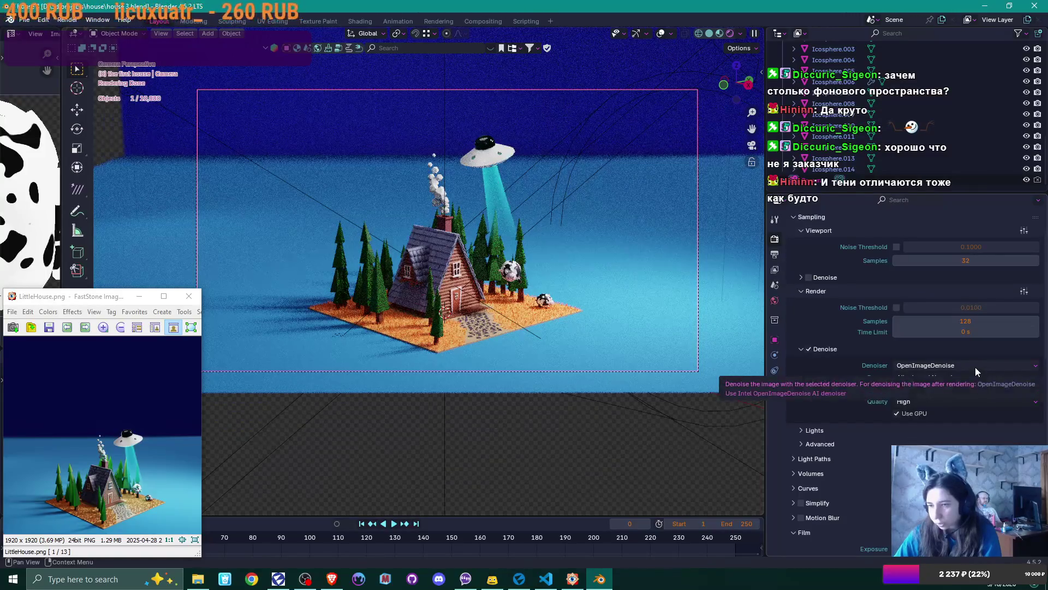
{"action": "left_click", "coordinate": [957, 406]}
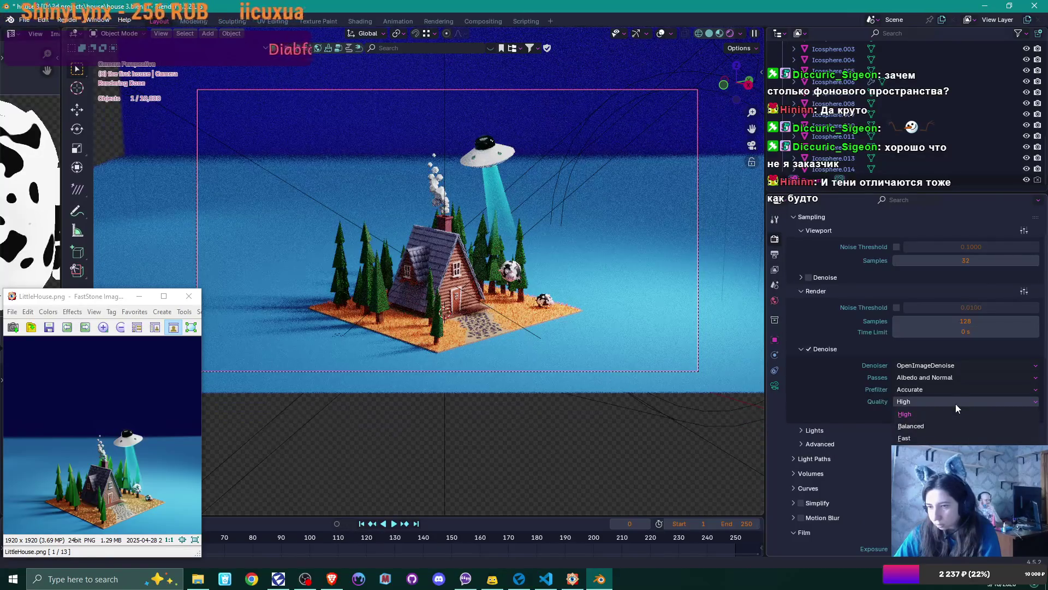
{"action": "left_click", "coordinate": [956, 404]}
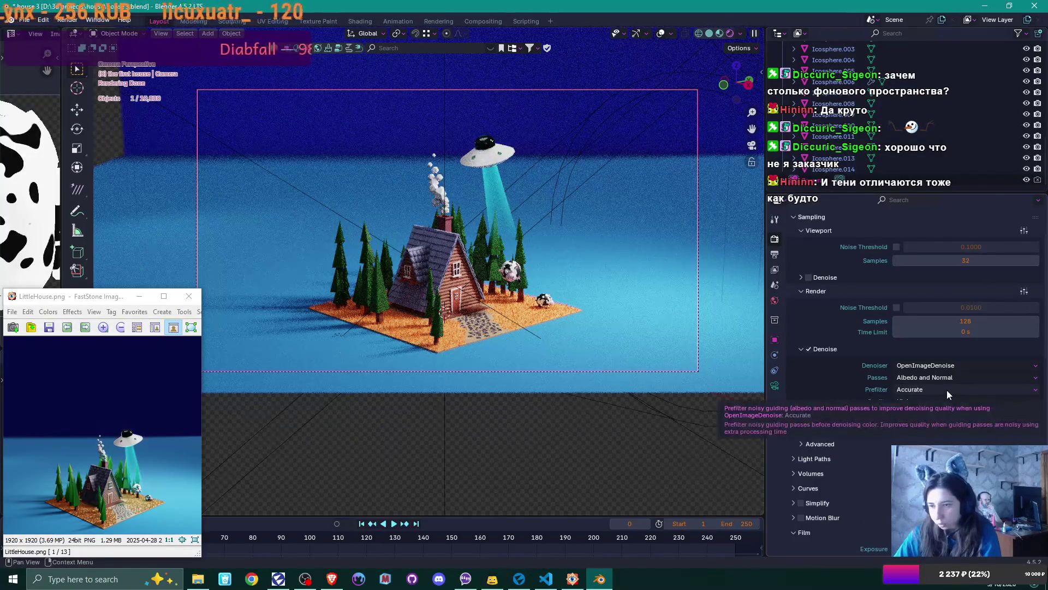
{"action": "left_click", "coordinate": [947, 390]}
{"action": "left_click", "coordinate": [947, 390]}
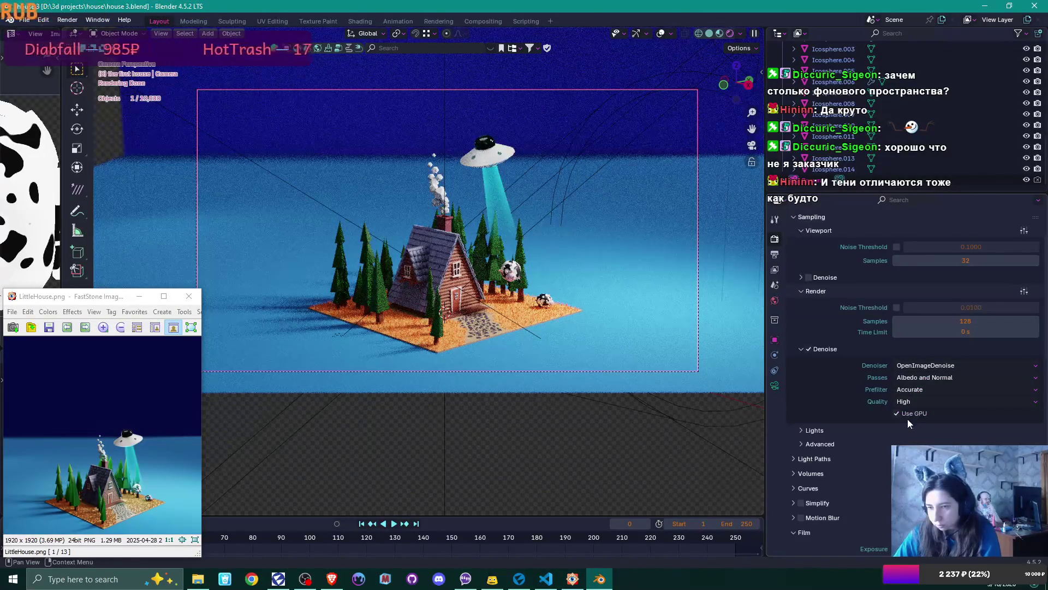
{"action": "left_click", "coordinate": [67, 19]}
{"action": "left_click", "coordinate": [79, 34]}
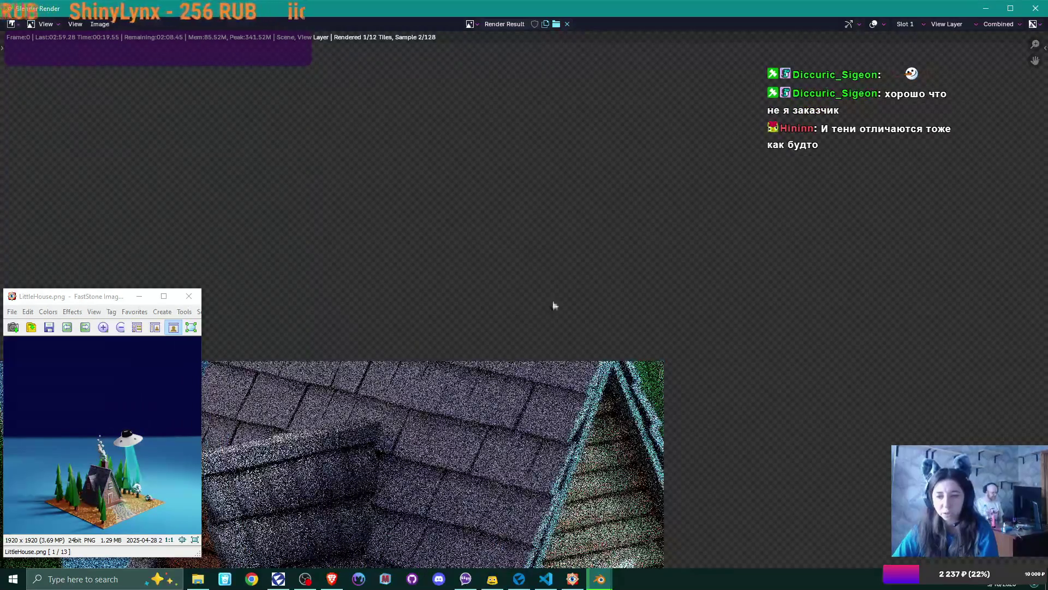
Step: Restore the maximized Blender Render window so the main window shows behind the ongoing render
{"action": "scroll", "coordinate": [547, 316], "scroll_direction": "down", "scroll_amount": 4}
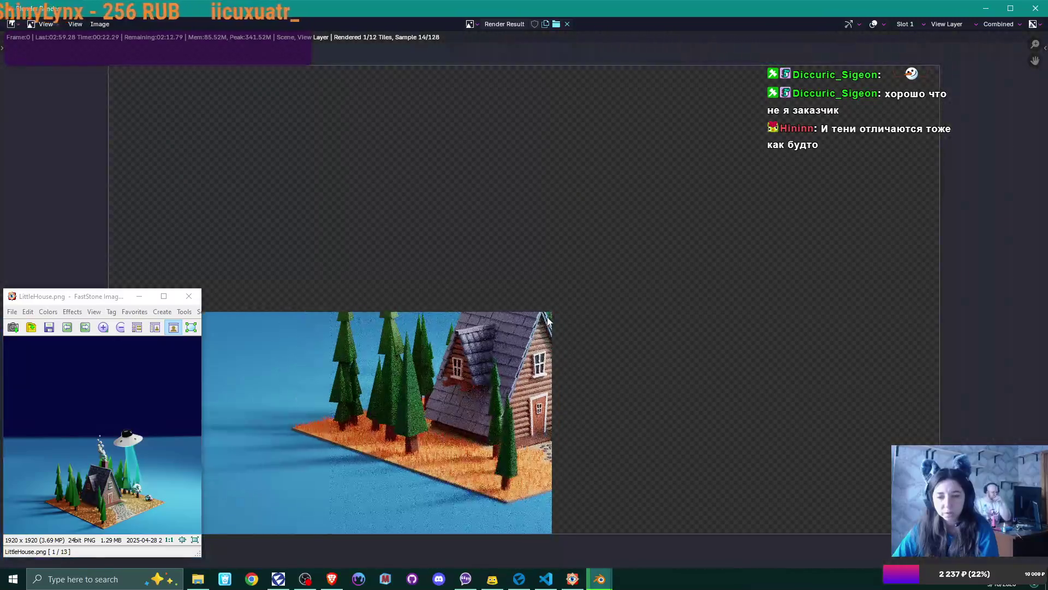
{"action": "scroll", "coordinate": [547, 318], "scroll_direction": "down", "scroll_amount": 1}
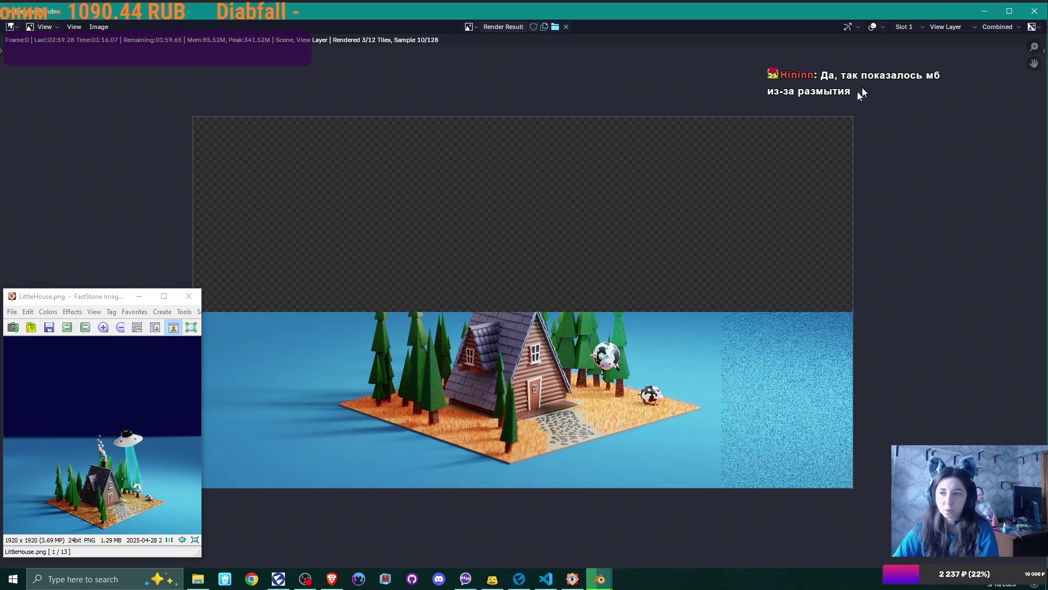
{"action": "double_click", "coordinate": [952, 9]}
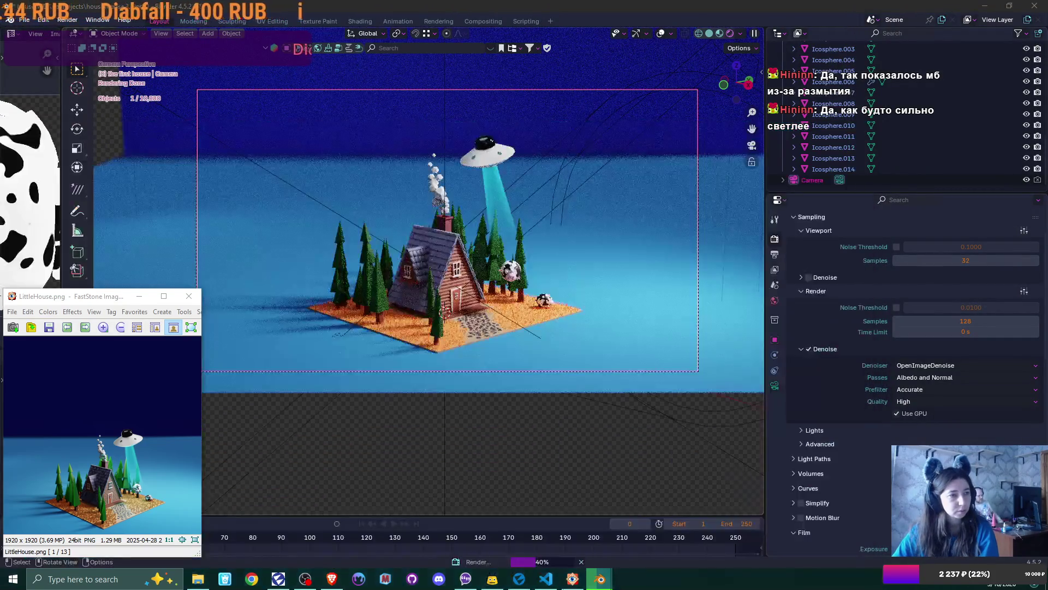
Step: Set the render result aside, focus the main window, and switch shading to Material Preview and back to Rendered
{"action": "left_click", "coordinate": [859, 129]}
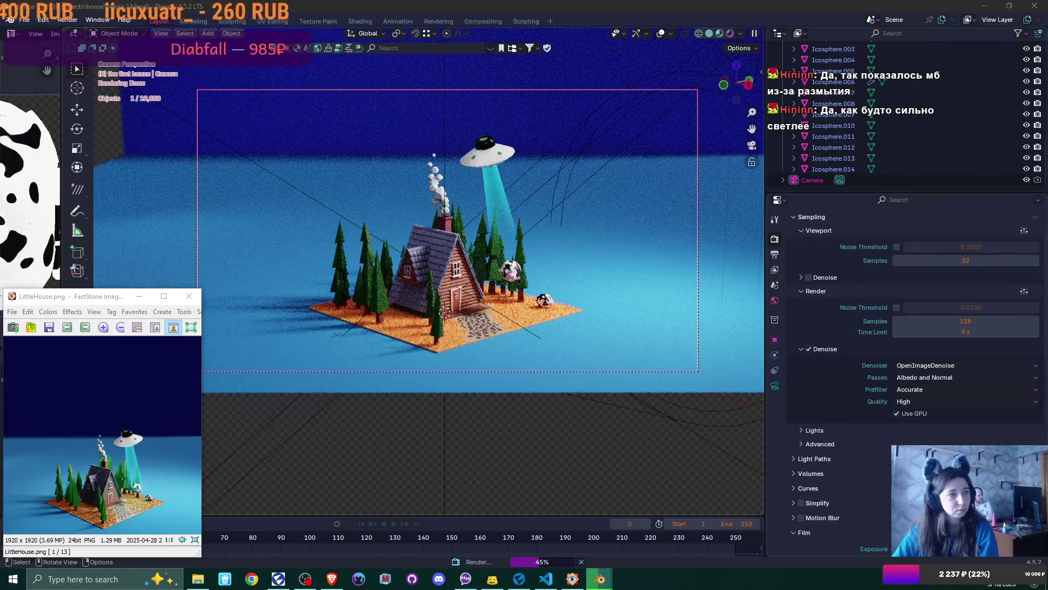
{"action": "left_click", "coordinate": [563, 202]}
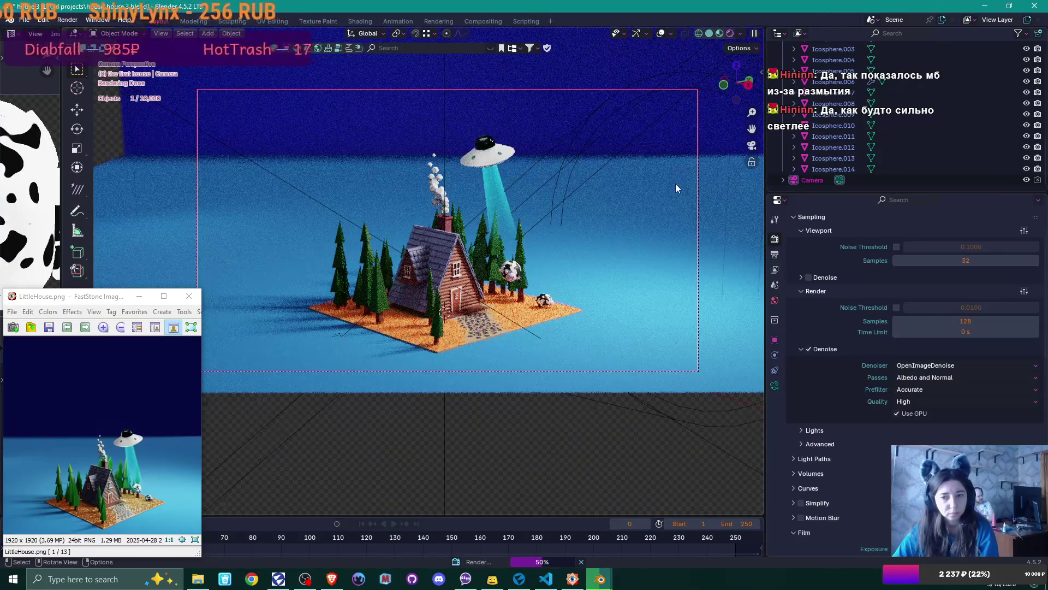
{"action": "scroll", "coordinate": [676, 183], "scroll_direction": "down", "scroll_amount": 1}
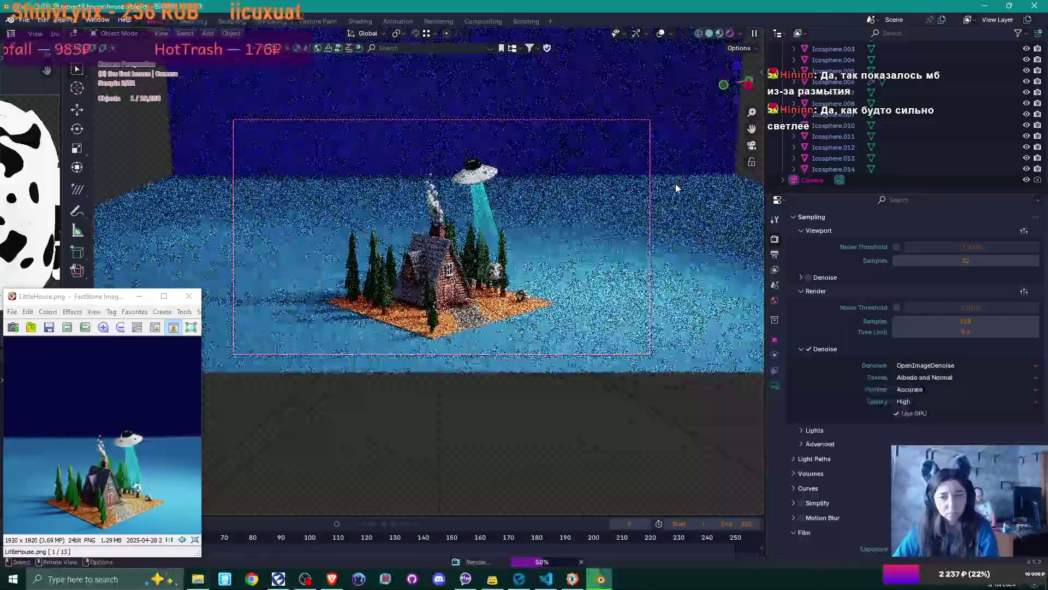
{"action": "scroll", "coordinate": [676, 188], "scroll_direction": "up", "scroll_amount": 1}
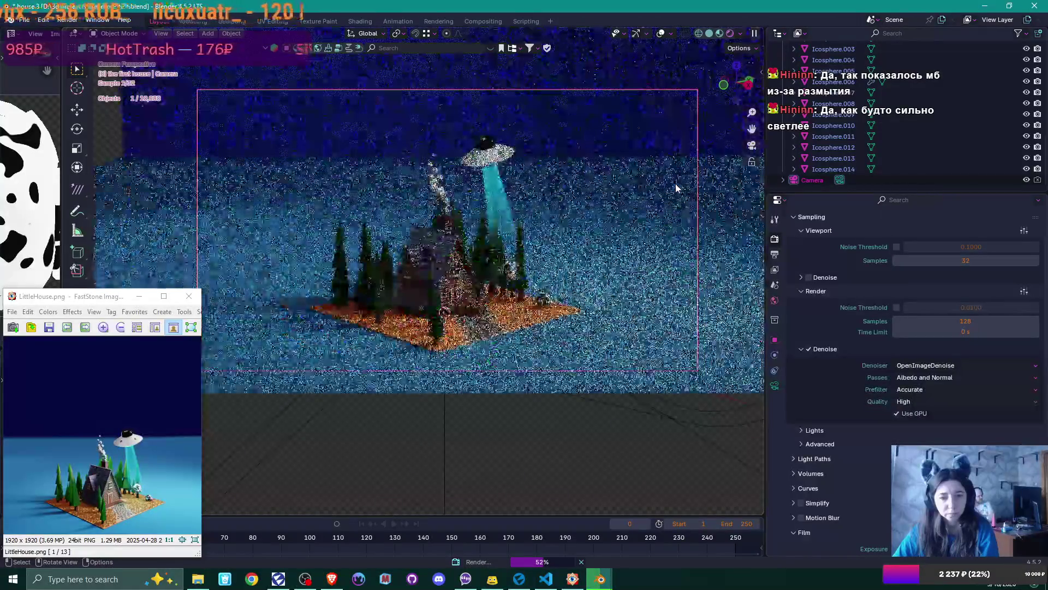
{"action": "left_click", "coordinate": [719, 34]}
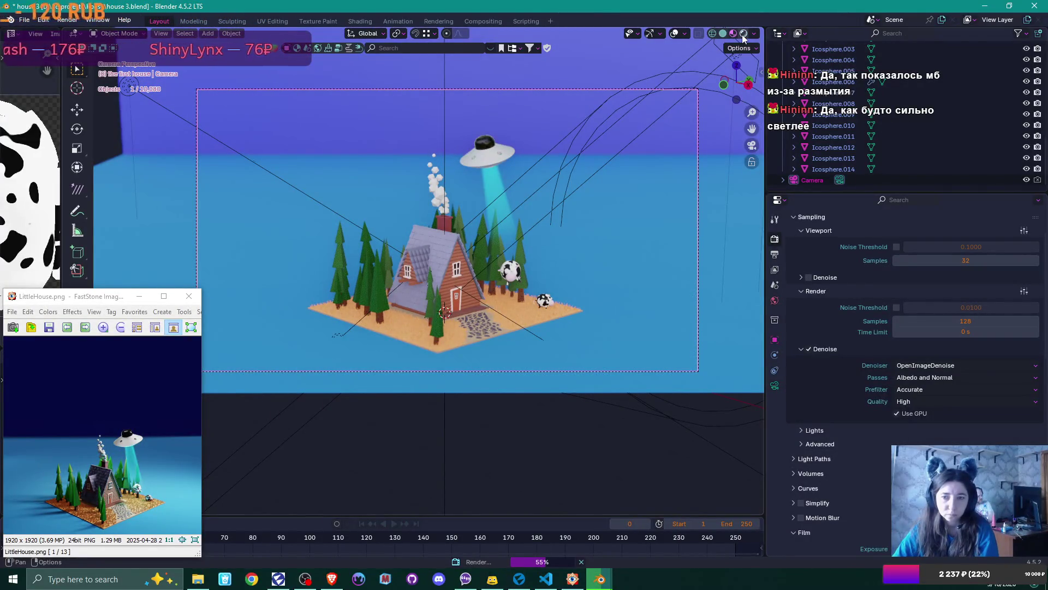
{"action": "left_click", "coordinate": [743, 34]}
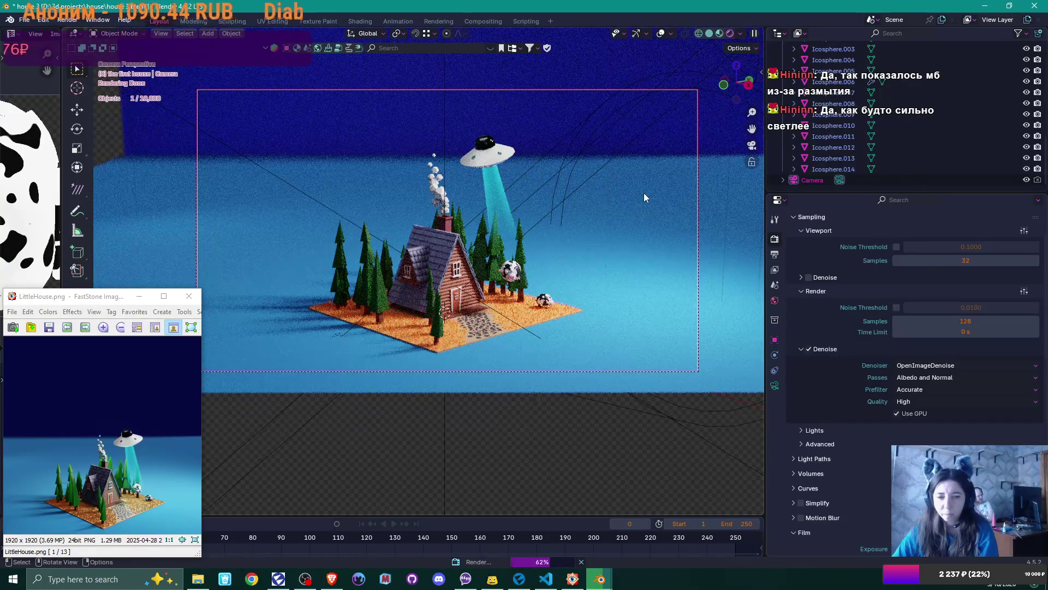
{"action": "scroll", "coordinate": [895, 126], "scroll_direction": "up", "scroll_amount": 3}
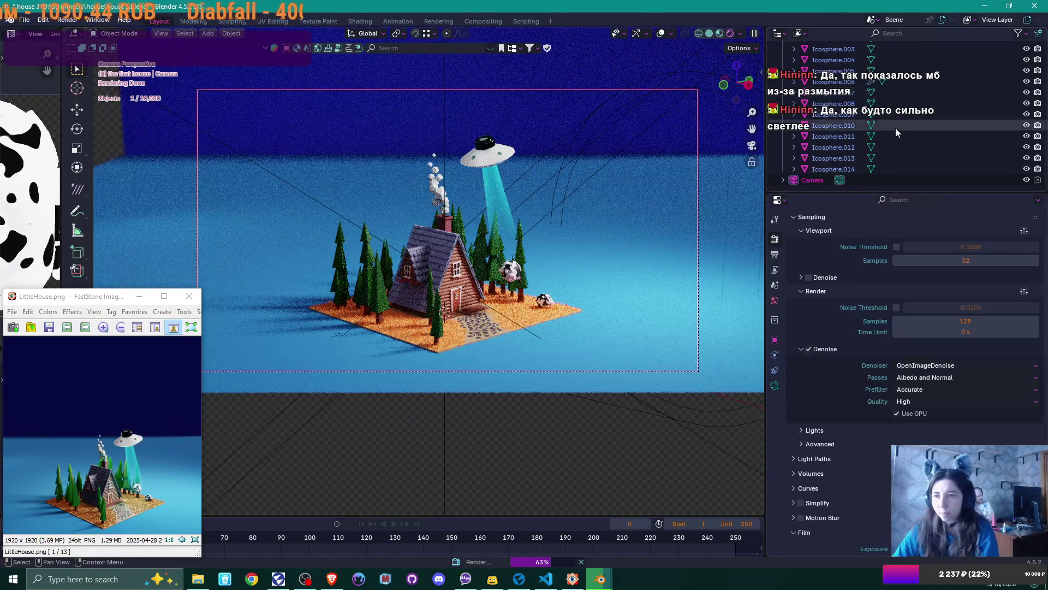
Step: Collapse smoke, expand lights, and disable rendering for Point, Point.001 and Point.002
{"action": "scroll", "coordinate": [895, 122], "scroll_direction": "up", "scroll_amount": 5}
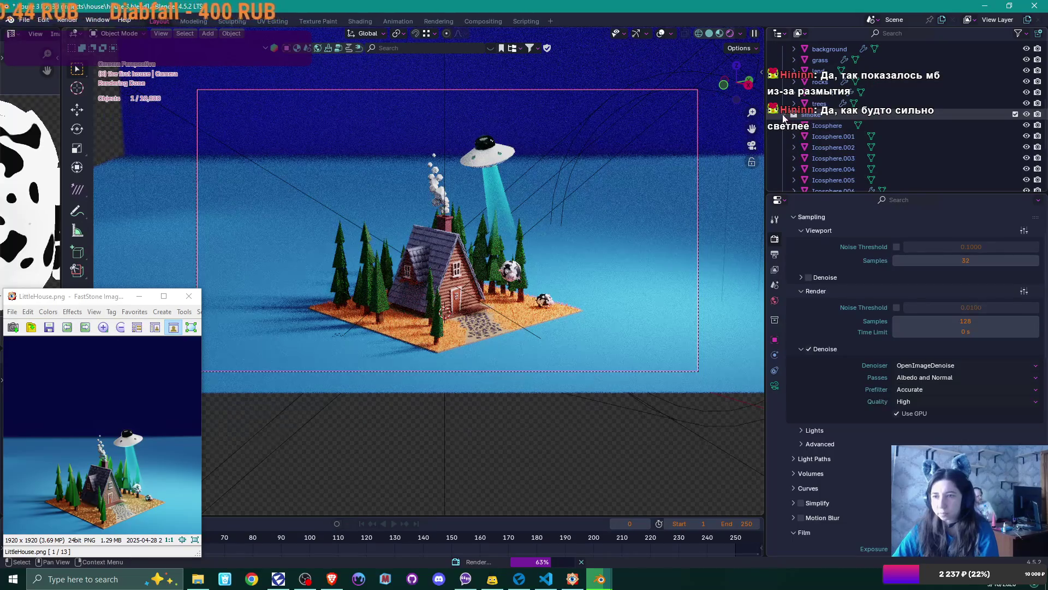
{"action": "left_click", "coordinate": [783, 169]}
{"action": "left_click", "coordinate": [783, 81]}
{"action": "scroll", "coordinate": [834, 113], "scroll_direction": "up", "scroll_amount": 2}
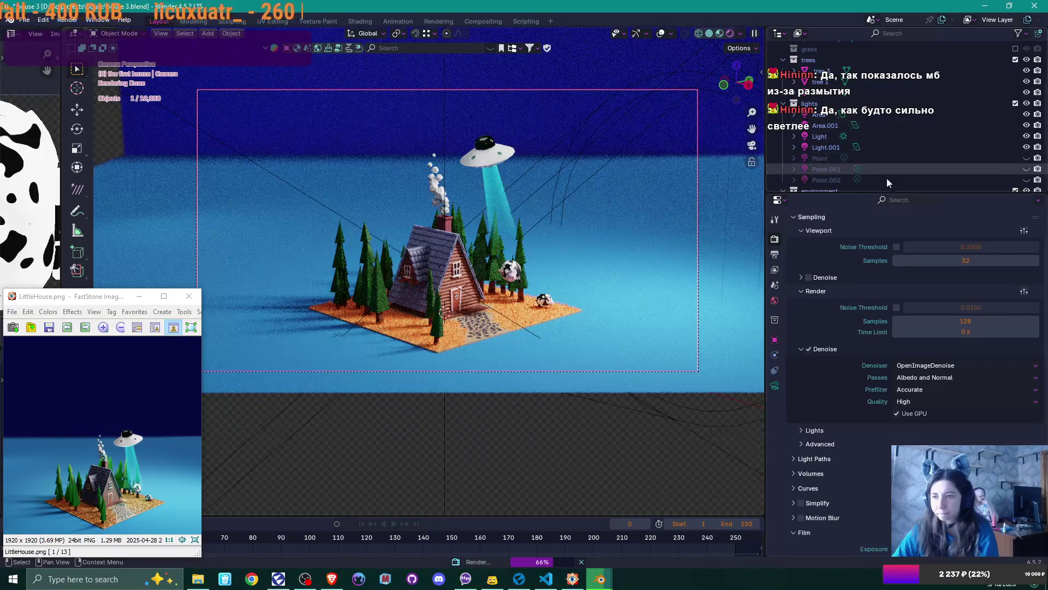
{"action": "left_click", "coordinate": [1038, 158]}
{"action": "left_click", "coordinate": [1037, 169]}
{"action": "left_click", "coordinate": [1037, 180]}
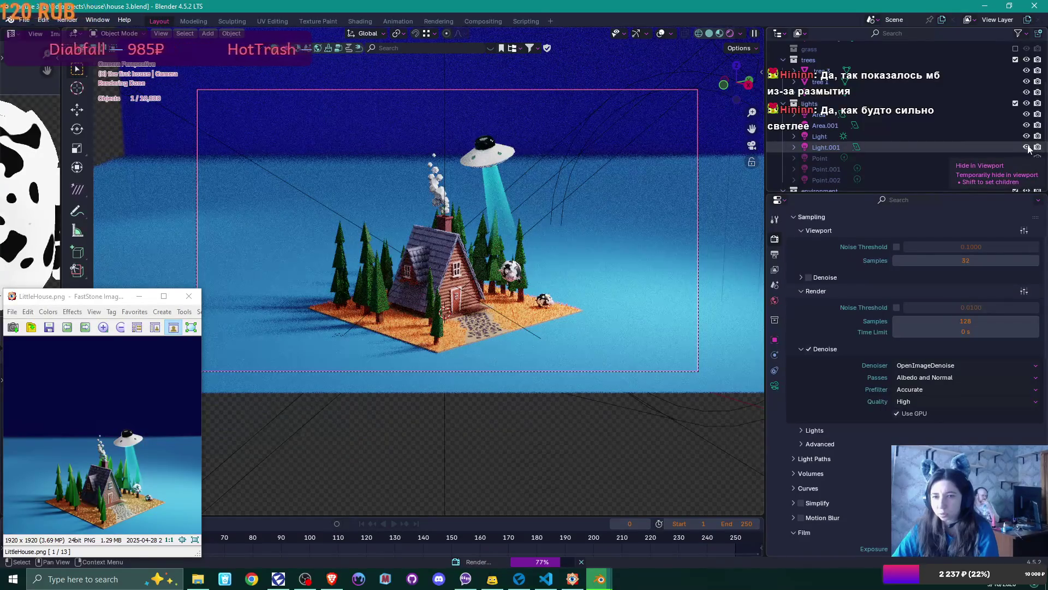
Step: Select the sun Light object and show its light settings
{"action": "left_click", "coordinate": [1027, 148]}
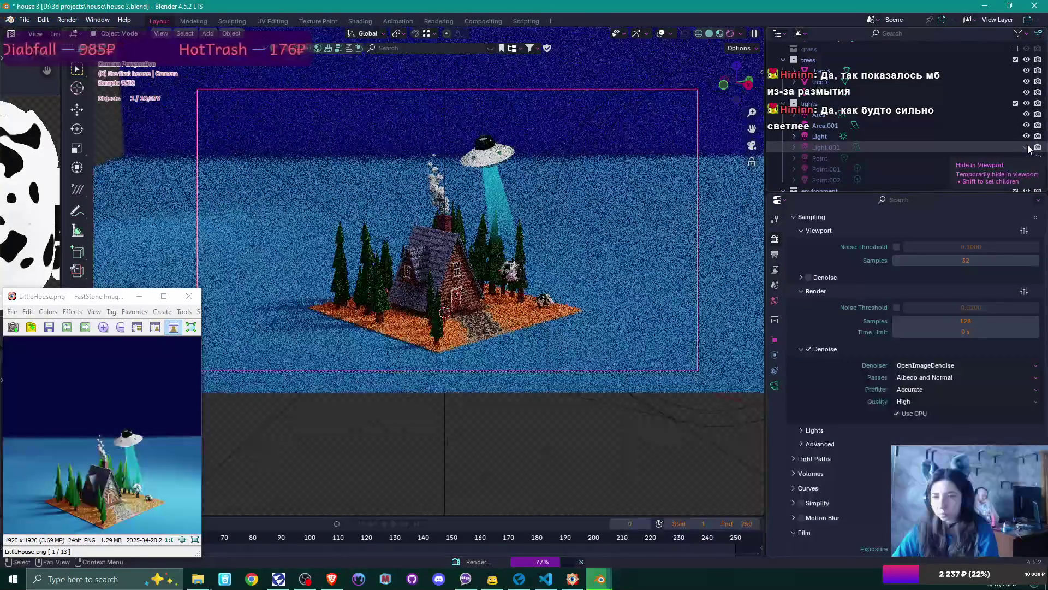
{"action": "left_click", "coordinate": [1027, 147]}
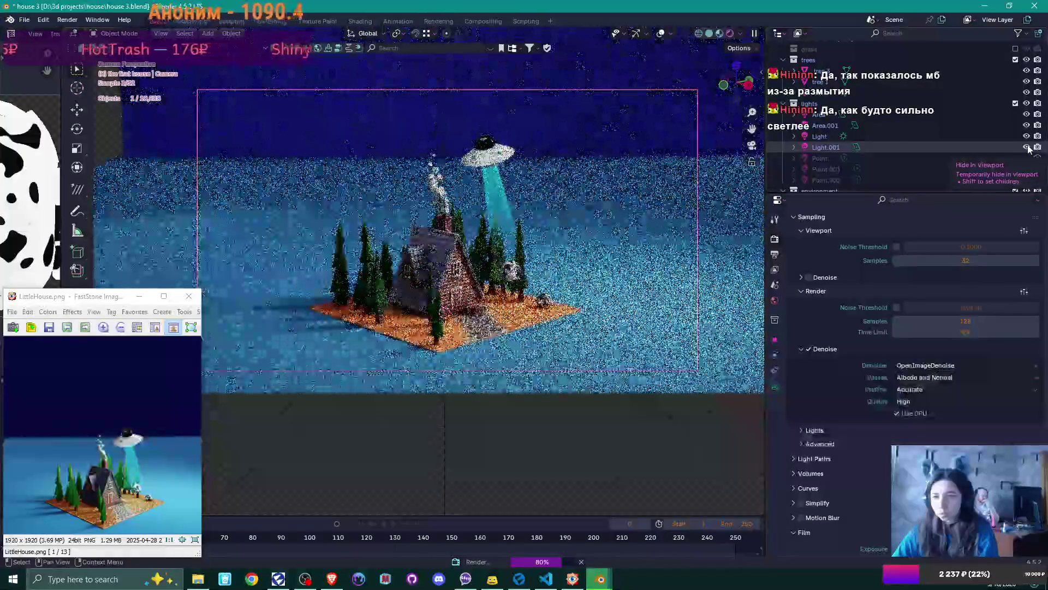
{"action": "left_click", "coordinate": [839, 149]}
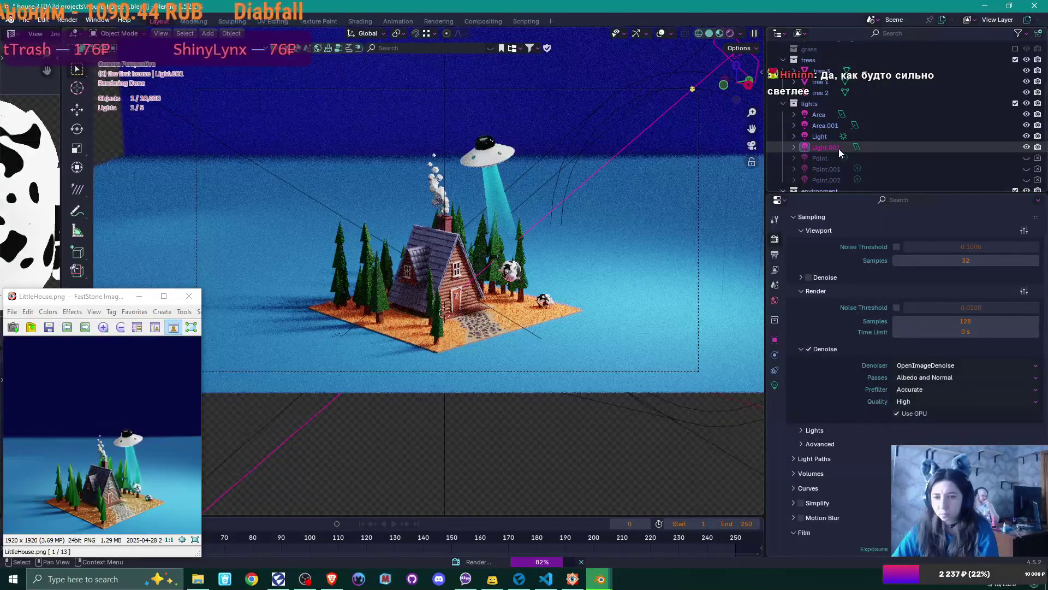
{"action": "left_click", "coordinate": [905, 136]}
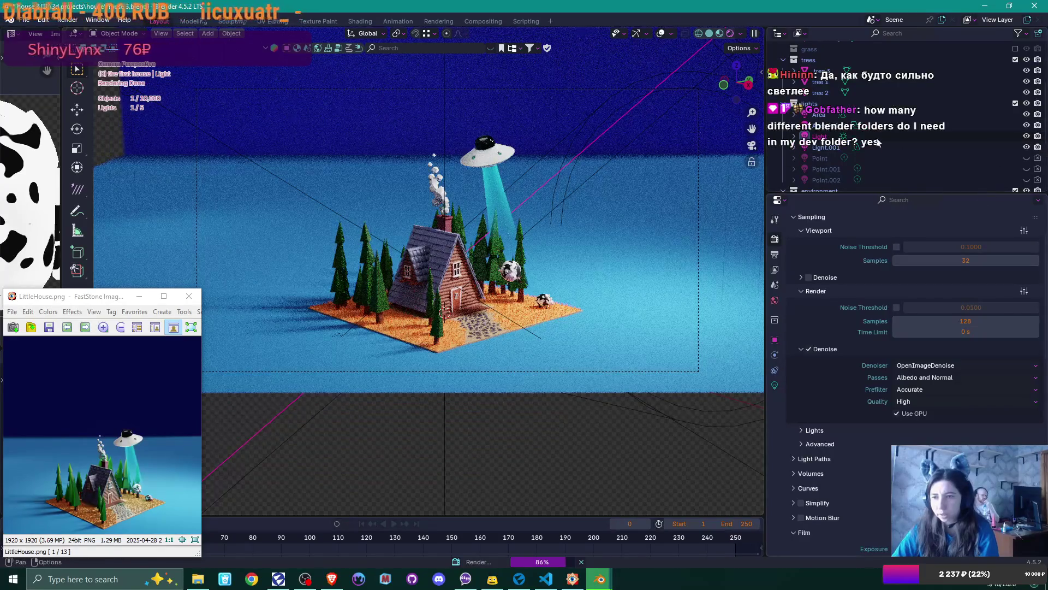
{"action": "left_click", "coordinate": [774, 385]}
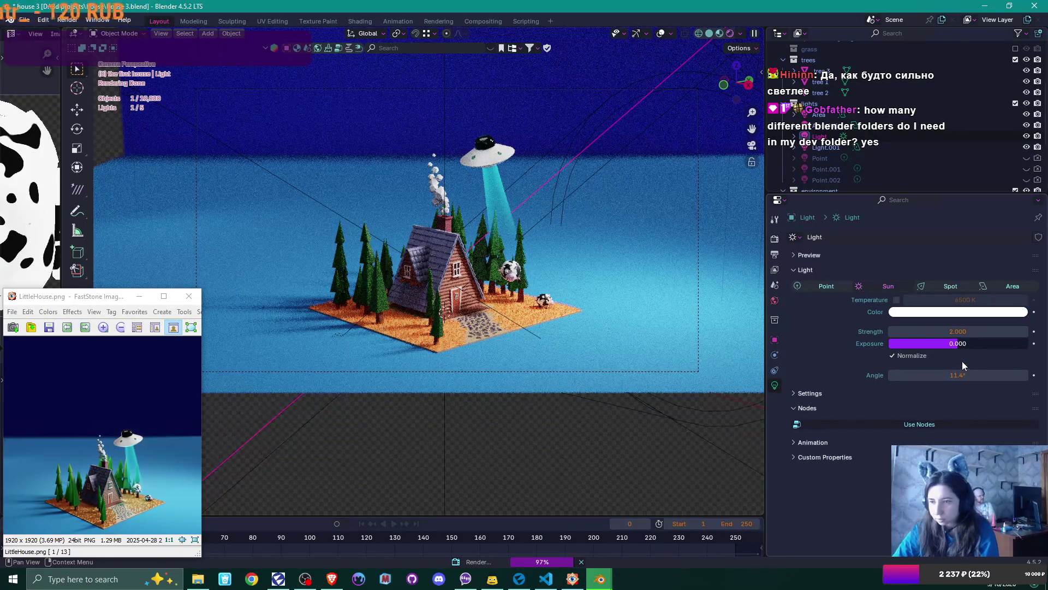
Step: Start editing the sun's Strength value and move the render window higher to view the result
{"action": "left_click", "coordinate": [1006, 331]}
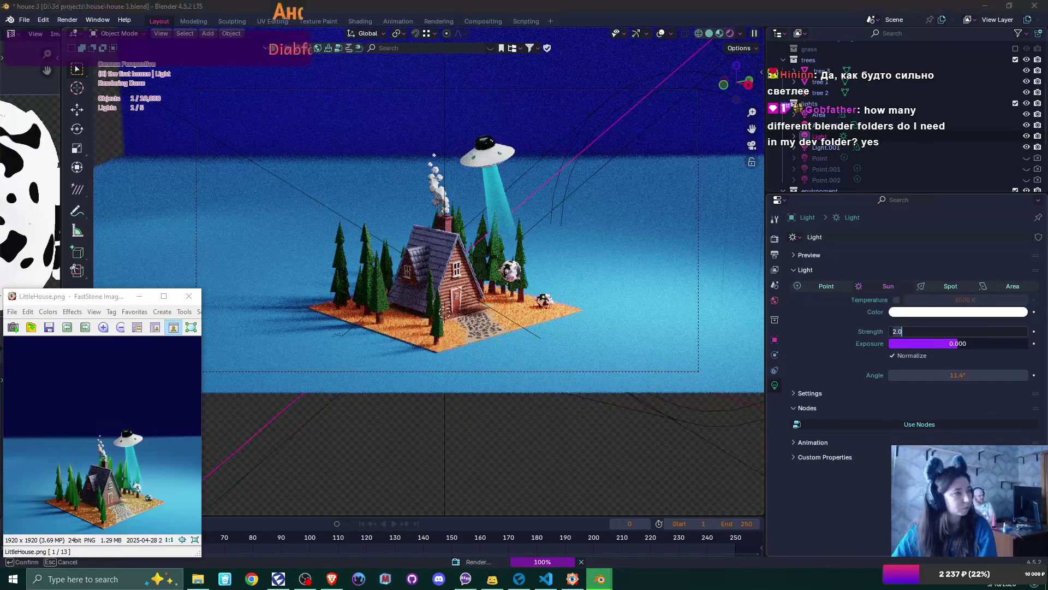
{"action": "mouse_move", "coordinate": [695, 57]}
{"action": "left_mouse_down"}
{"action": "mouse_move", "coordinate": [682, 26]}
{"action": "mouse_move", "coordinate": [628, 26]}
{"action": "left_mouse_up"}
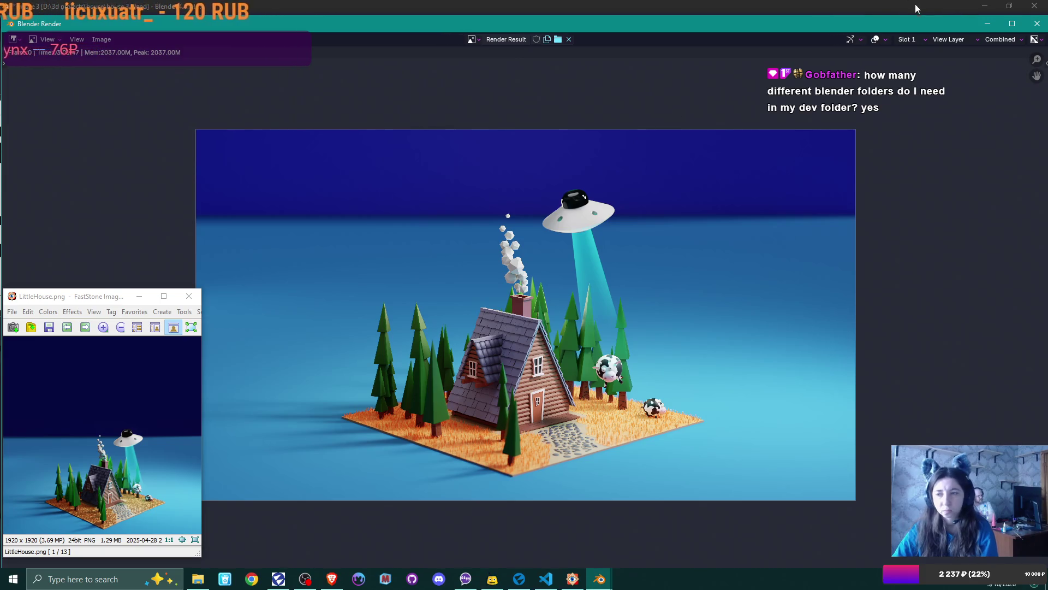
Step: Zoom into the render around the chimney, zoom back out, and close the render window
{"action": "scroll", "coordinate": [527, 319], "scroll_direction": "up", "scroll_amount": 8}
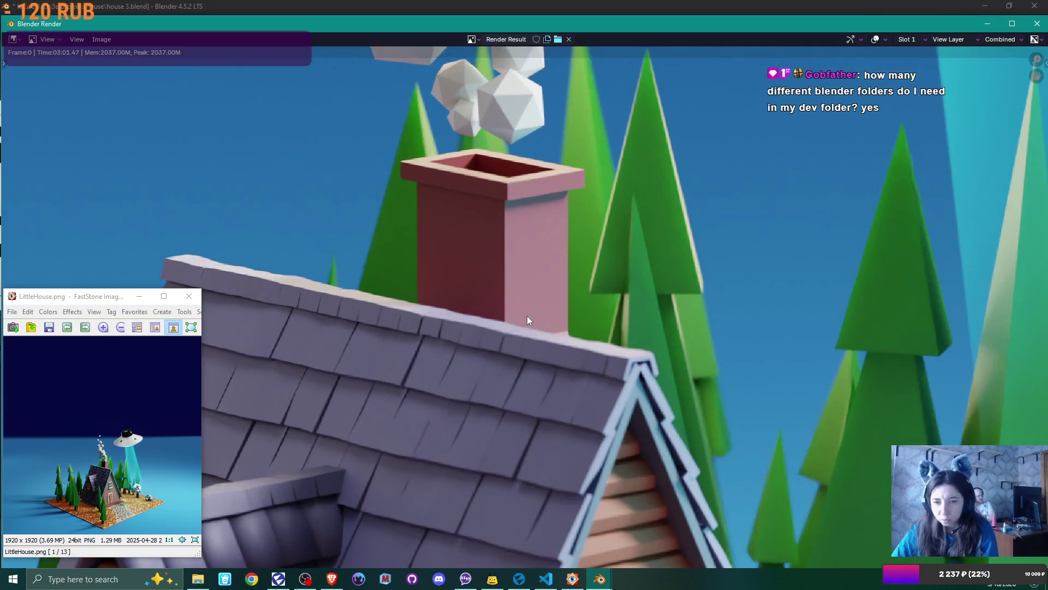
{"action": "scroll", "coordinate": [527, 318], "scroll_direction": "down", "scroll_amount": 5}
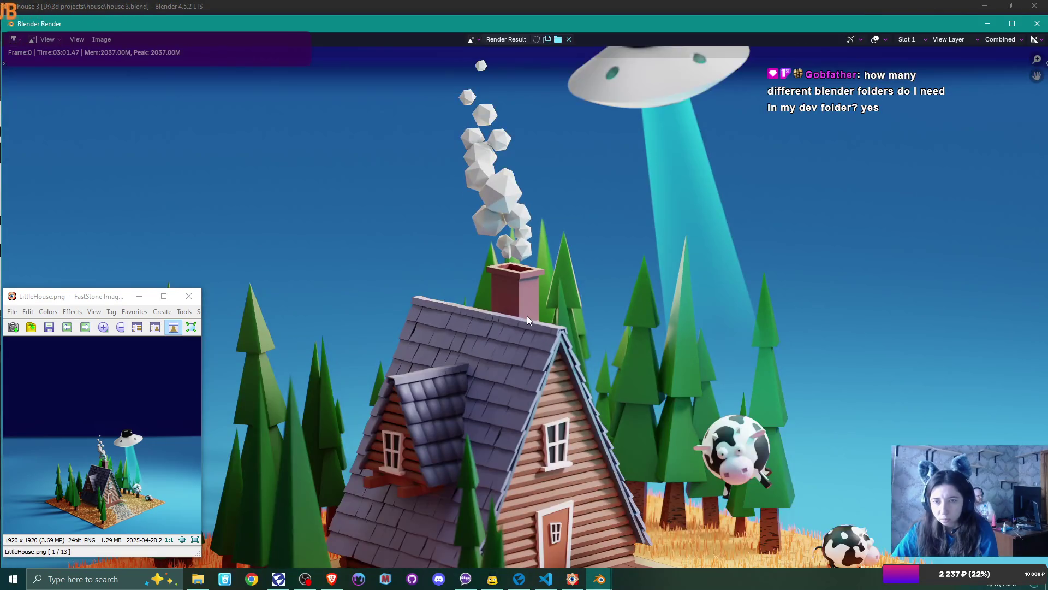
{"action": "scroll", "coordinate": [526, 315], "scroll_direction": "down", "scroll_amount": 3}
{"action": "key", "text": "Escape"}
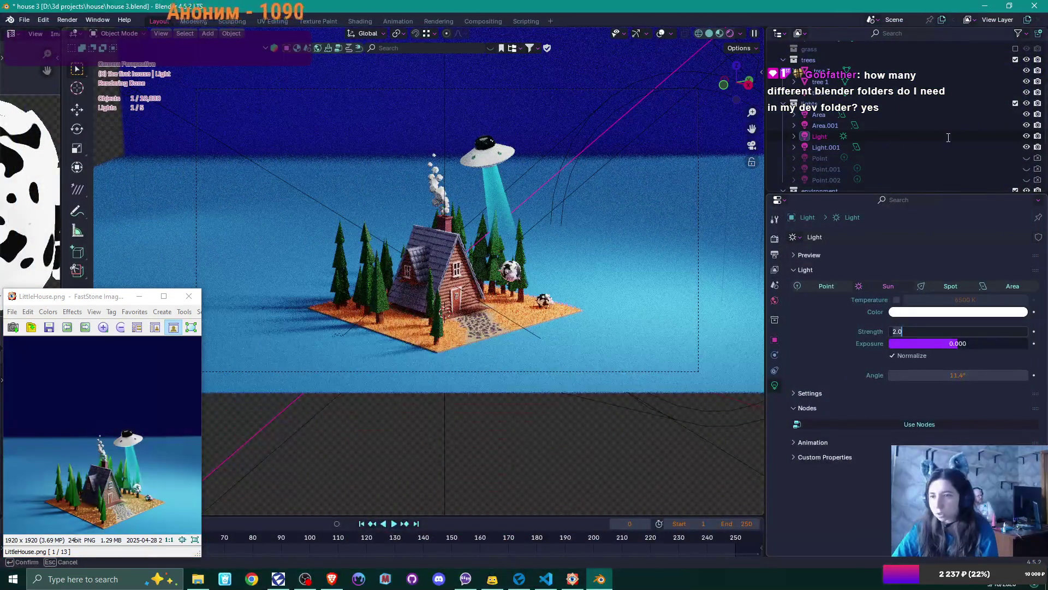
Step: Set the sun light Strength to 1 and zoom the viewport in on the house
{"action": "key", "text": "BackSpace"}
{"action": "key", "text": "BackSpace"}
{"action": "key", "text": "BackSpace"}
{"action": "type", "text": "1"}
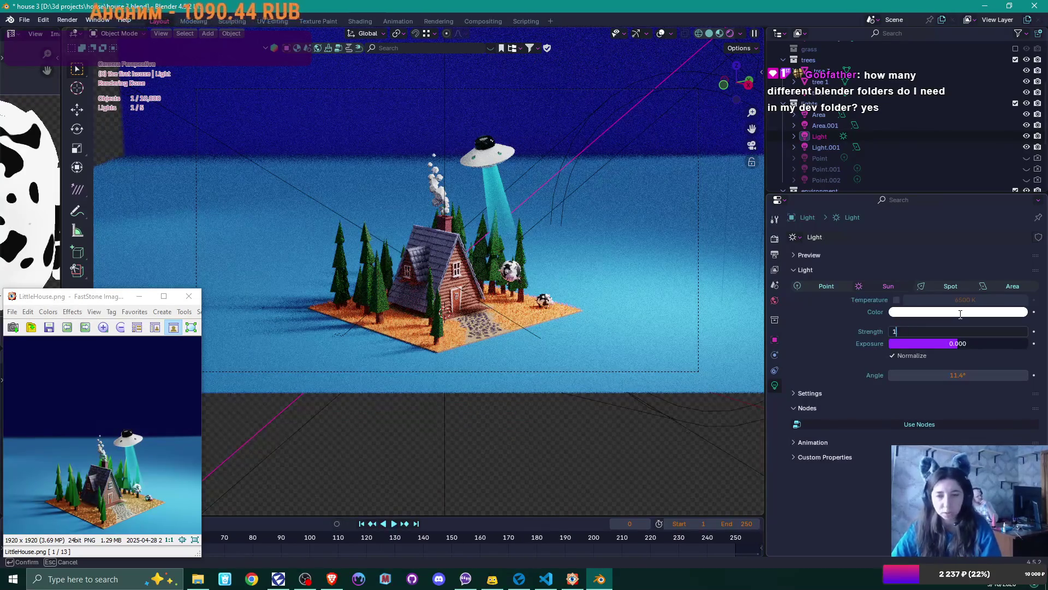
{"action": "key", "text": "Return"}
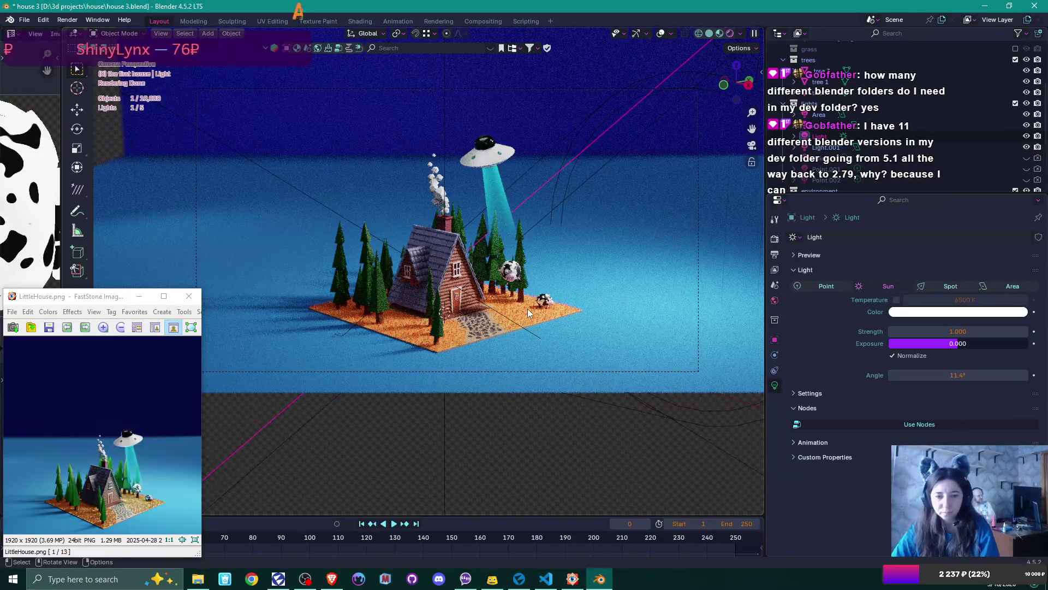
{"action": "scroll", "coordinate": [528, 309], "scroll_direction": "up", "scroll_amount": 1}
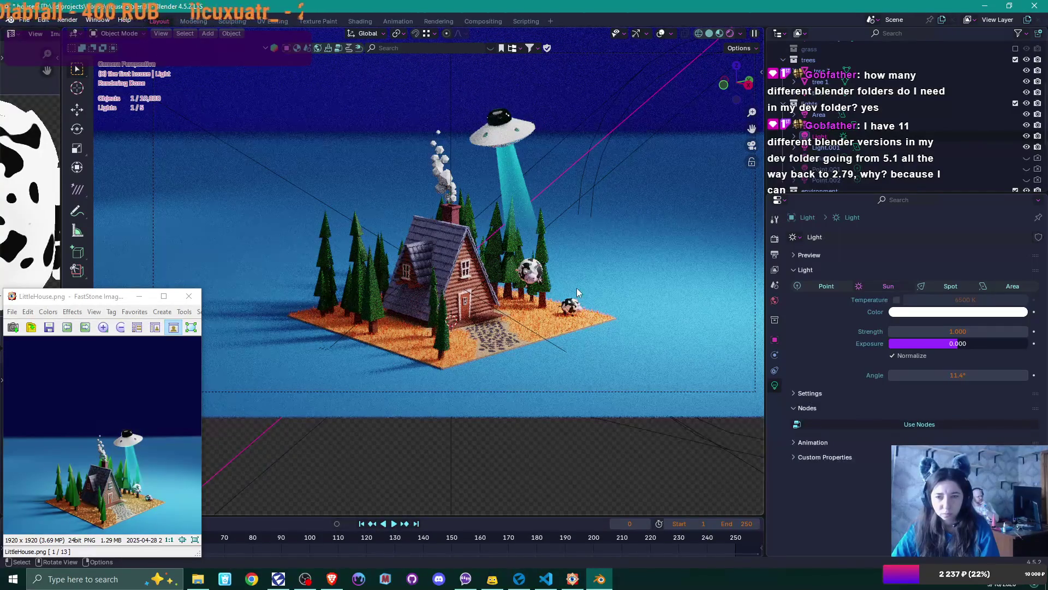
{"action": "left_click", "coordinate": [448, 260]}
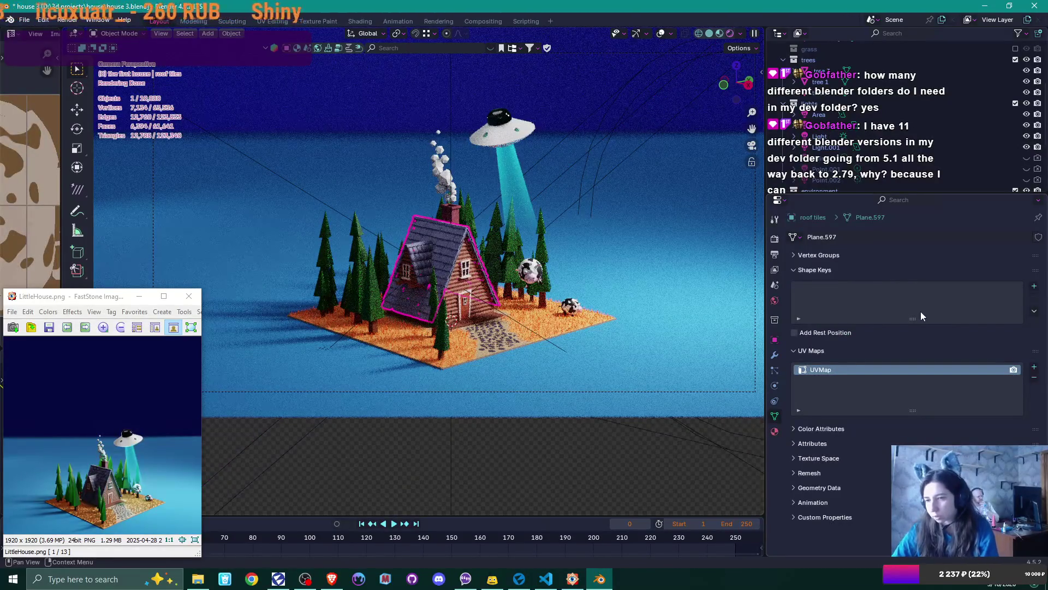
{"action": "left_click", "coordinate": [775, 431]}
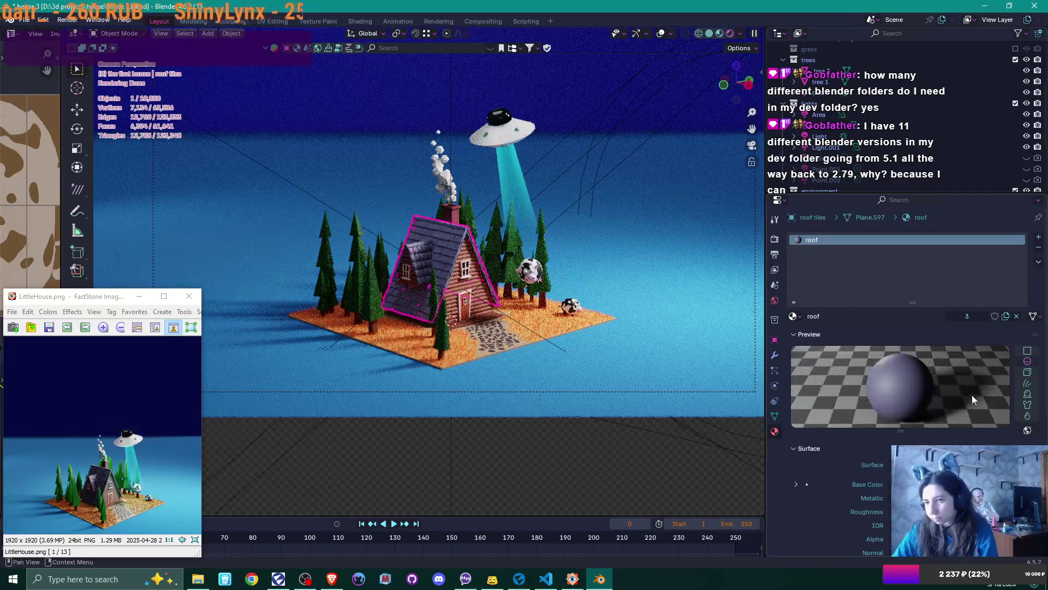
{"action": "scroll", "coordinate": [854, 477], "scroll_direction": "down", "scroll_amount": 5}
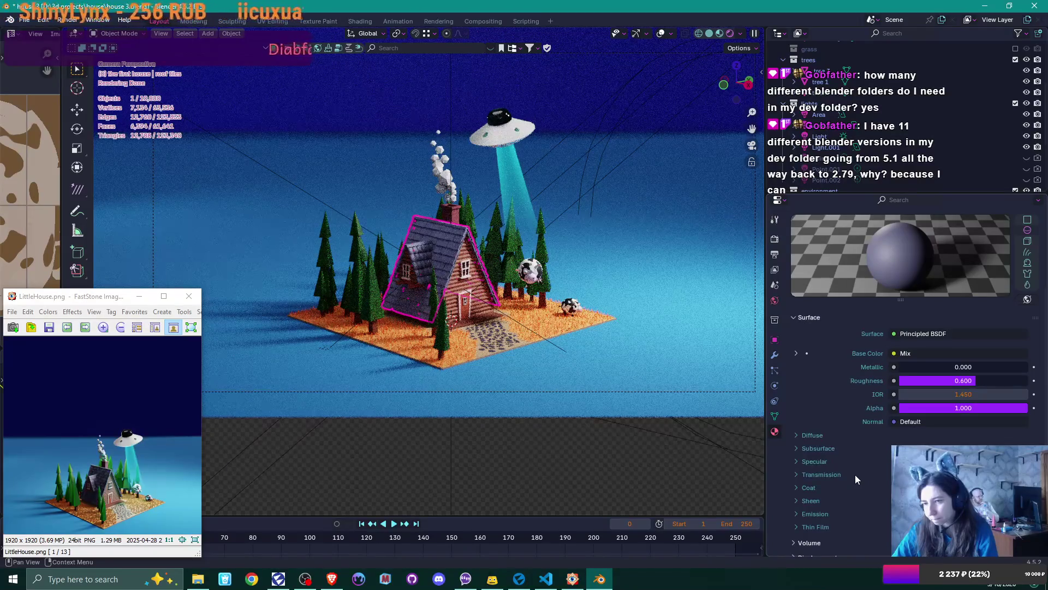
{"action": "scroll", "coordinate": [855, 474], "scroll_direction": "down", "scroll_amount": 3}
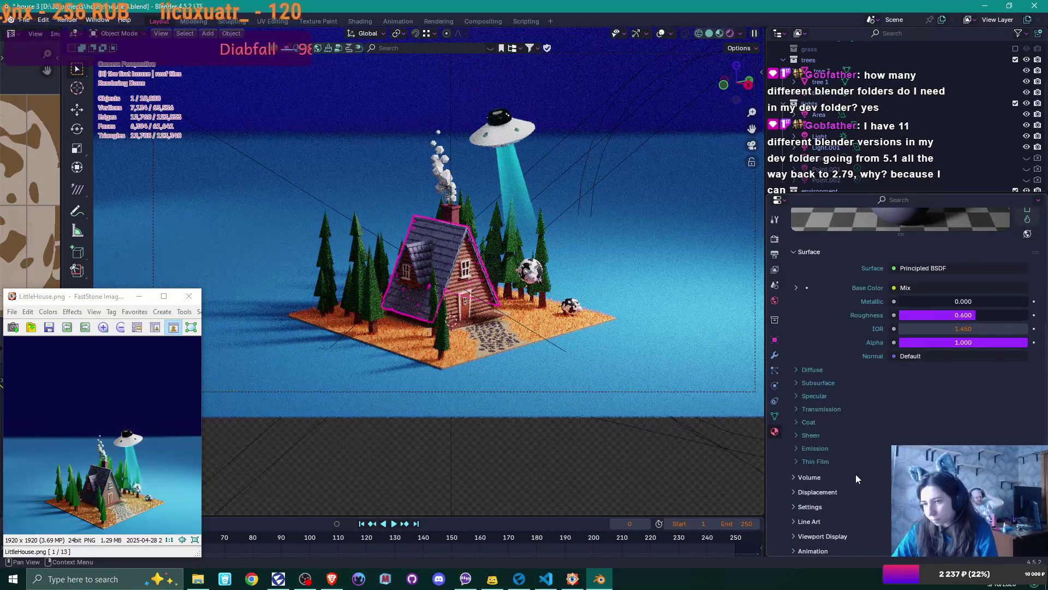
{"action": "scroll", "coordinate": [856, 474], "scroll_direction": "down", "scroll_amount": 2}
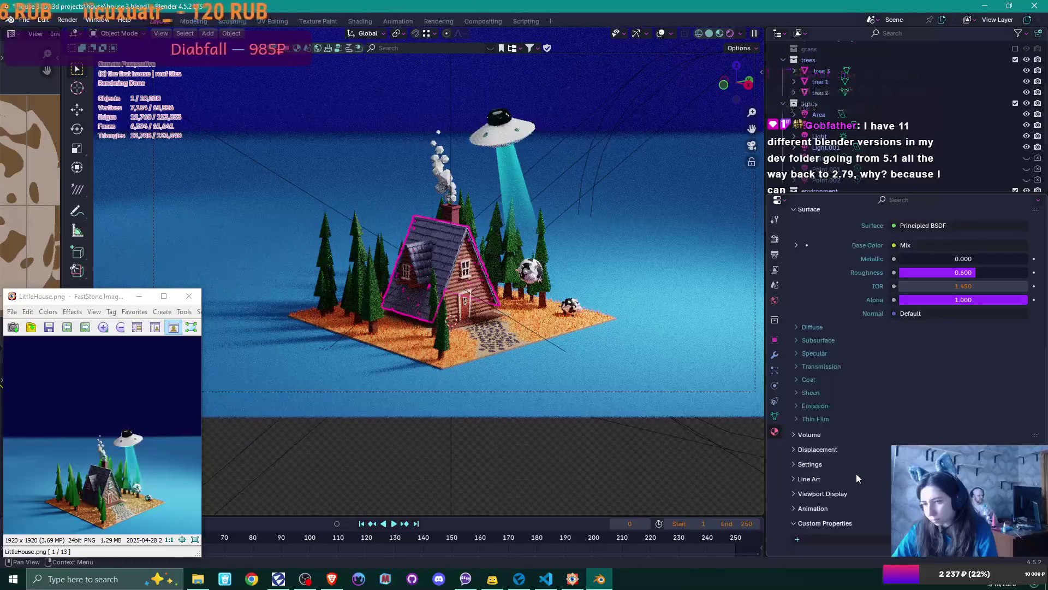
{"action": "scroll", "coordinate": [888, 447], "scroll_direction": "up", "scroll_amount": 10}
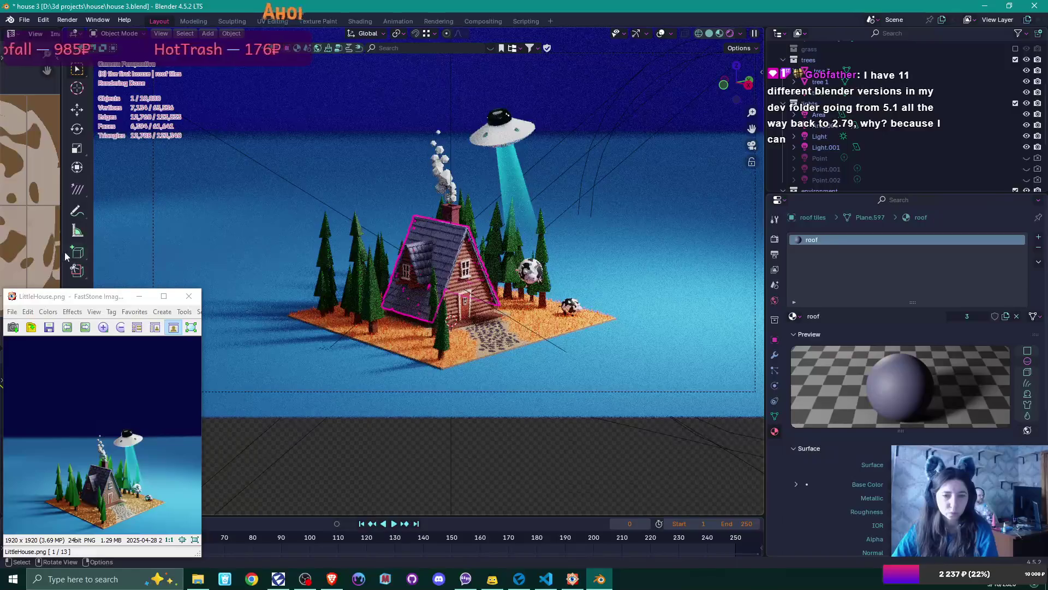
{"action": "left_click_drag", "start_coordinate": [61, 255], "coordinate": [445, 273]}
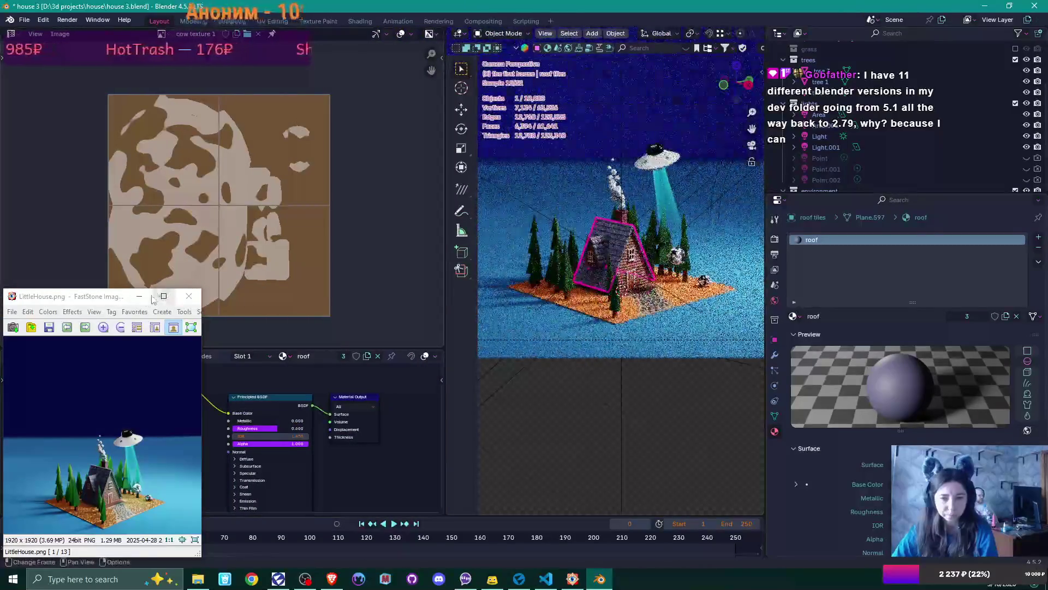
Step: Minimize the reference image, then zoom and pan the node view to show all roof nodes, checking the Mix blend mode
{"action": "left_click", "coordinate": [139, 296]}
{"action": "scroll", "coordinate": [158, 465], "scroll_direction": "up", "scroll_amount": 2}
{"action": "mouse_move", "coordinate": [159, 464]}
{"action": "middle_mouse_down"}
{"action": "mouse_move", "coordinate": [278, 497]}
{"action": "mouse_move", "coordinate": [150, 476]}
{"action": "mouse_move", "coordinate": [279, 503]}
{"action": "middle_mouse_up"}
{"action": "scroll", "coordinate": [181, 470], "scroll_direction": "up", "scroll_amount": 1}
{"action": "scroll", "coordinate": [208, 487], "scroll_direction": "up", "scroll_amount": 1}
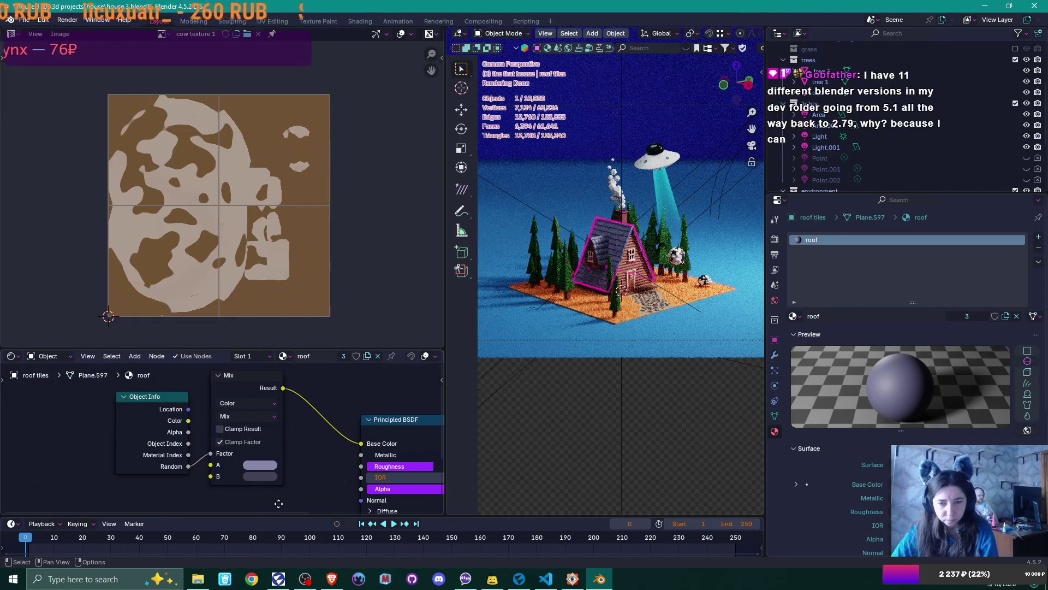
{"action": "left_click", "coordinate": [273, 416]}
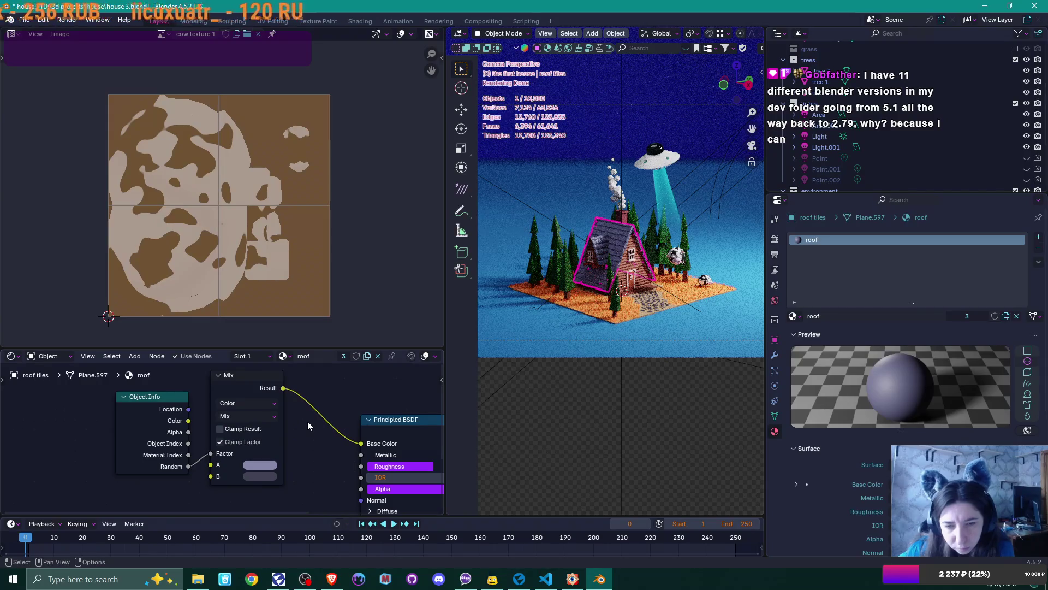
{"action": "scroll", "coordinate": [307, 421], "scroll_direction": "down", "scroll_amount": 3}
{"action": "mouse_move", "coordinate": [283, 443]}
{"action": "middle_mouse_down"}
{"action": "mouse_move", "coordinate": [250, 415]}
{"action": "mouse_move", "coordinate": [210, 422]}
{"action": "middle_mouse_up"}
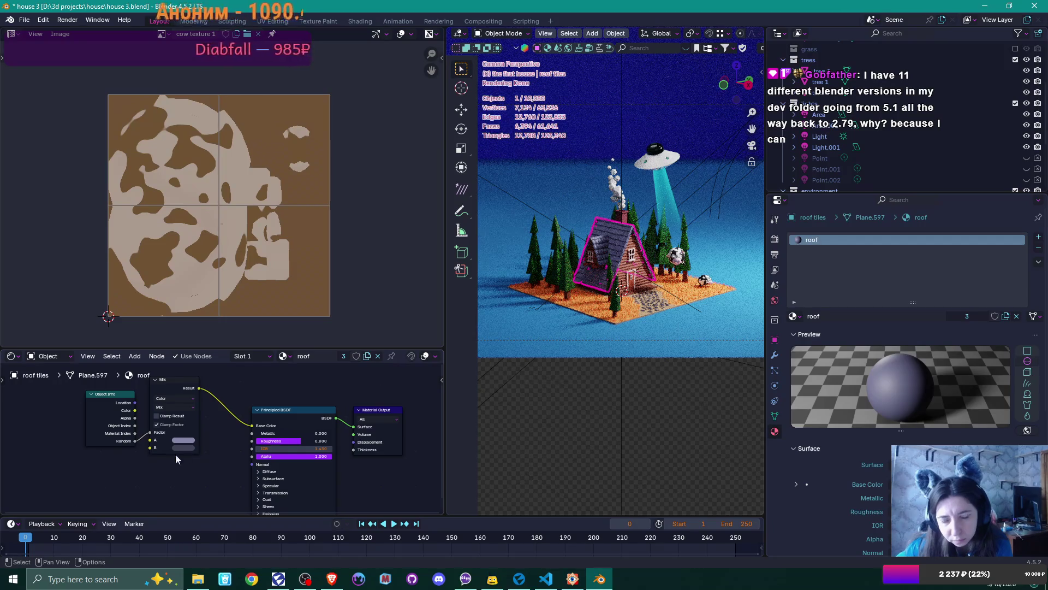
Step: Add a Noise Texture node by searching 'noise' and place it below the Mix node
{"action": "right_click", "coordinate": [133, 477]}
{"action": "mouse_move", "coordinate": [116, 478]}
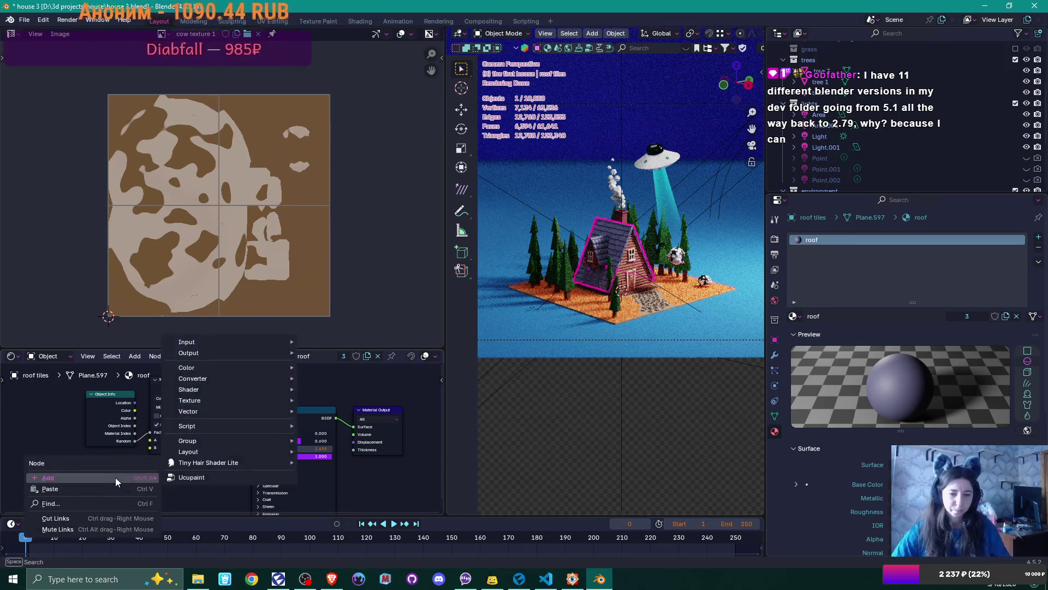
{"action": "key", "text": "Escape"}
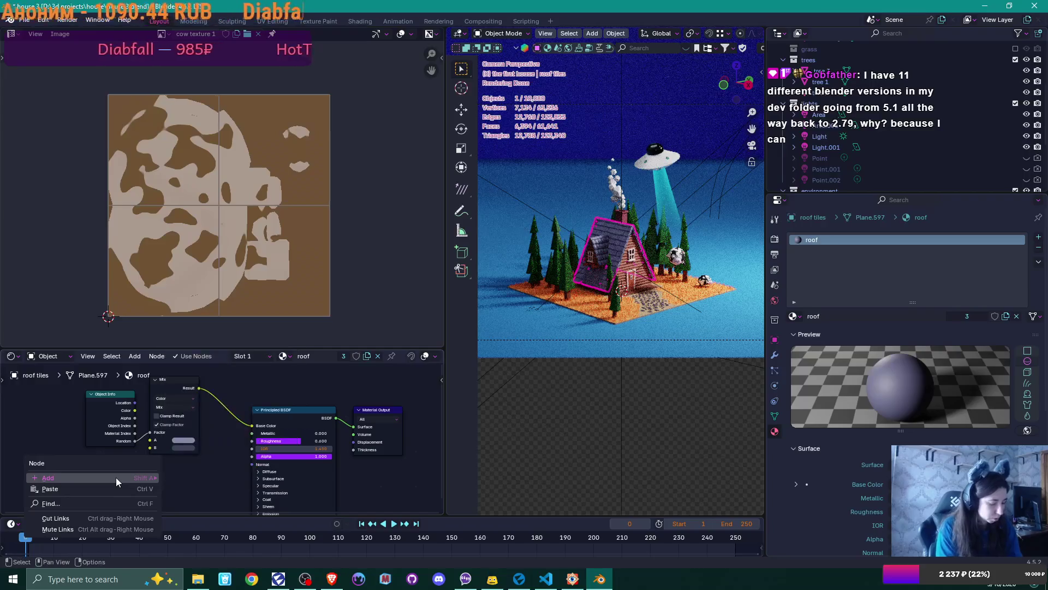
{"action": "left_click", "coordinate": [115, 477]}
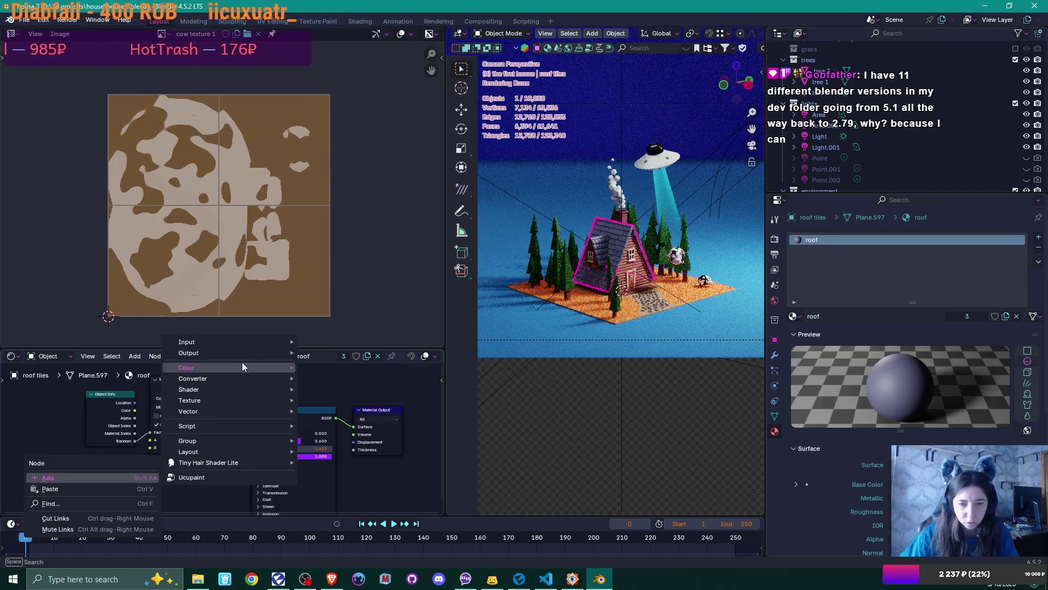
{"action": "mouse_move", "coordinate": [243, 366]}
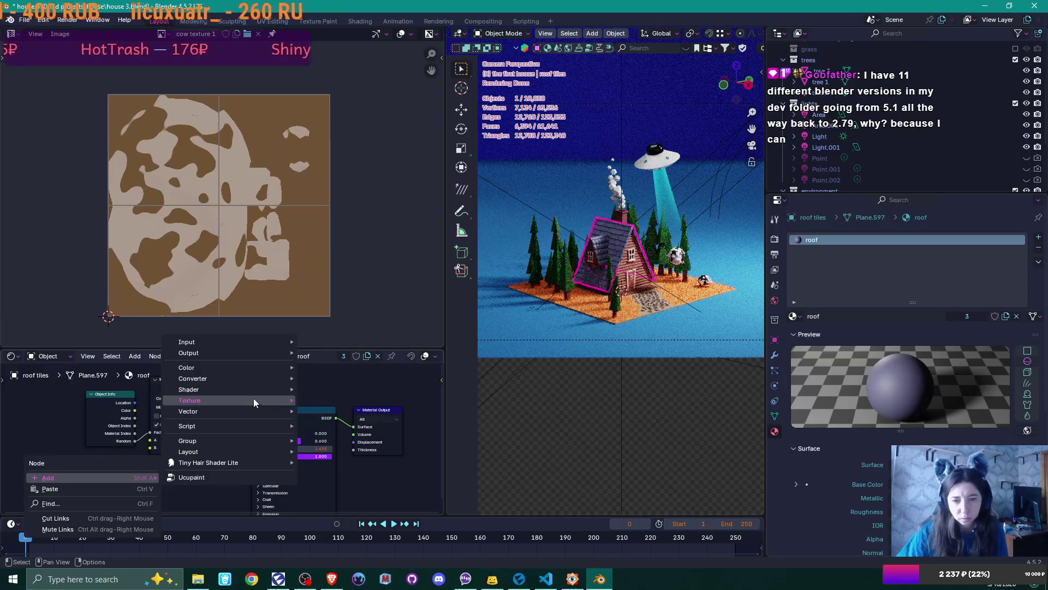
{"action": "mouse_move", "coordinate": [261, 398]}
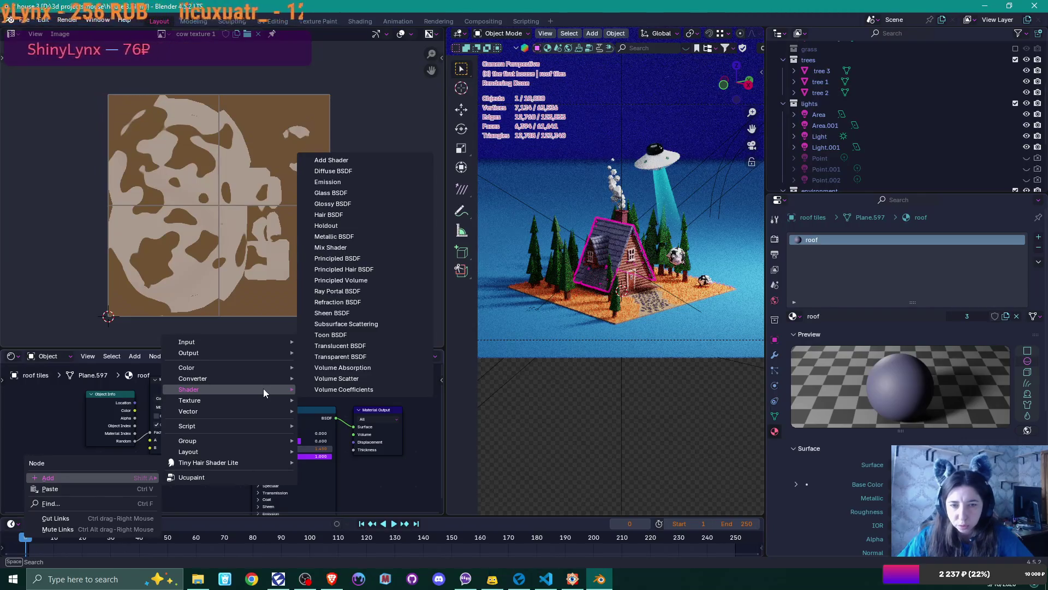
{"action": "mouse_move", "coordinate": [252, 340]}
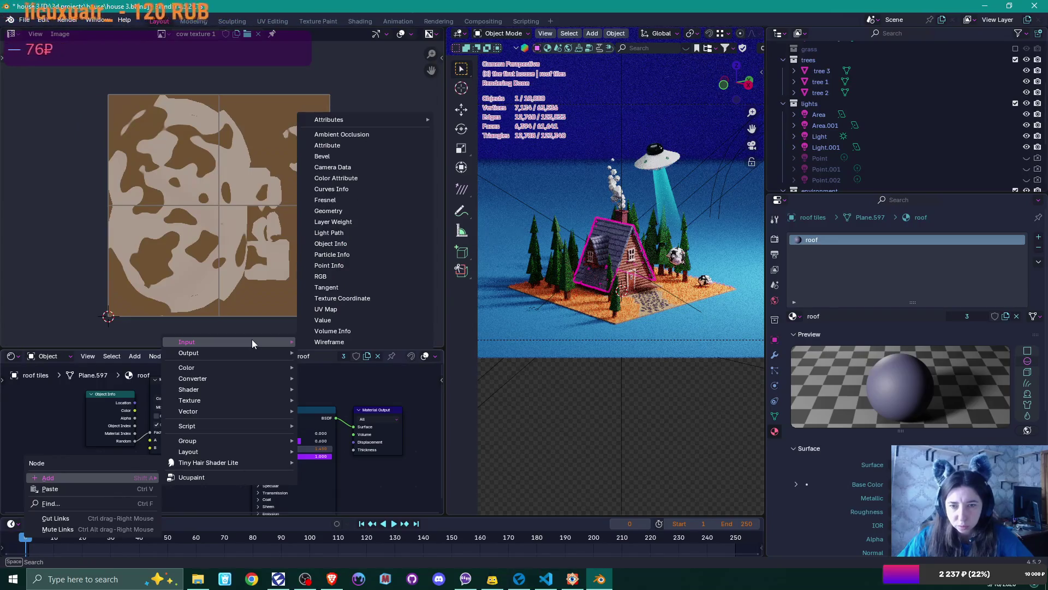
{"action": "key", "text": "shift+a"}
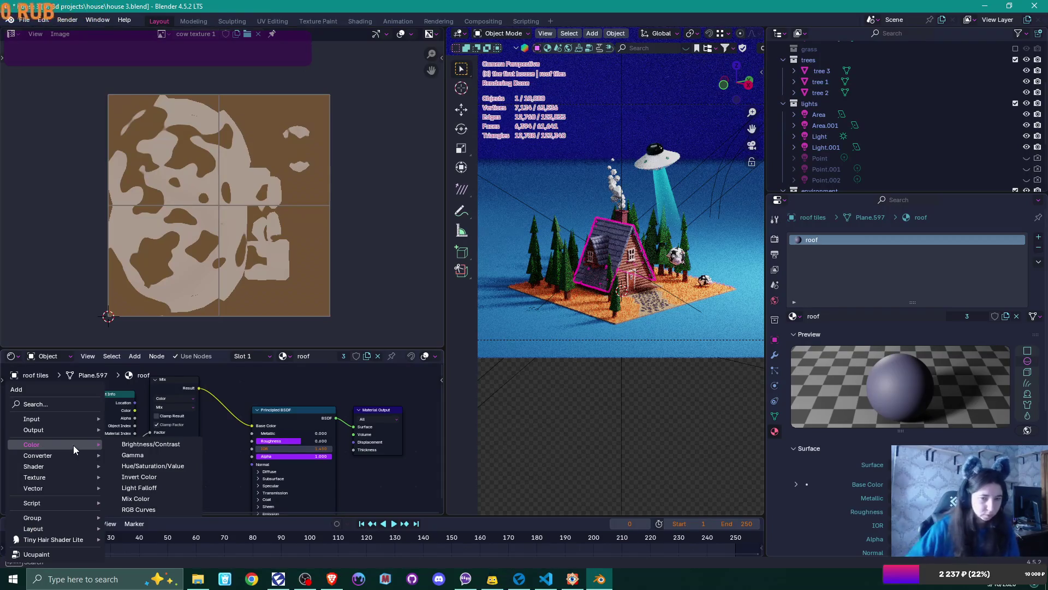
{"action": "left_click", "coordinate": [60, 402]}
{"action": "type", "text": "noise"}
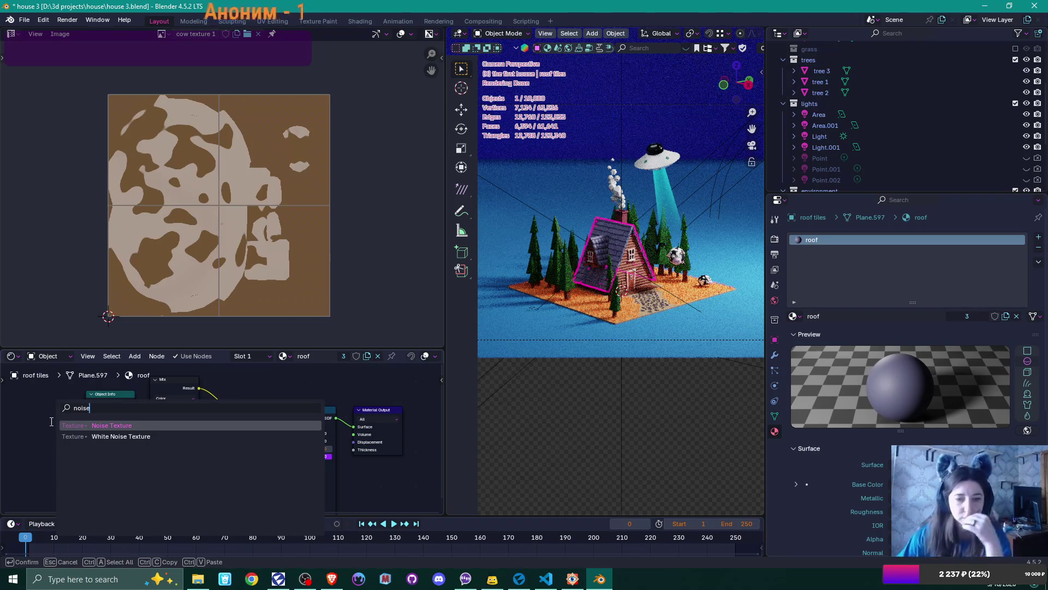
{"action": "left_click", "coordinate": [149, 426]}
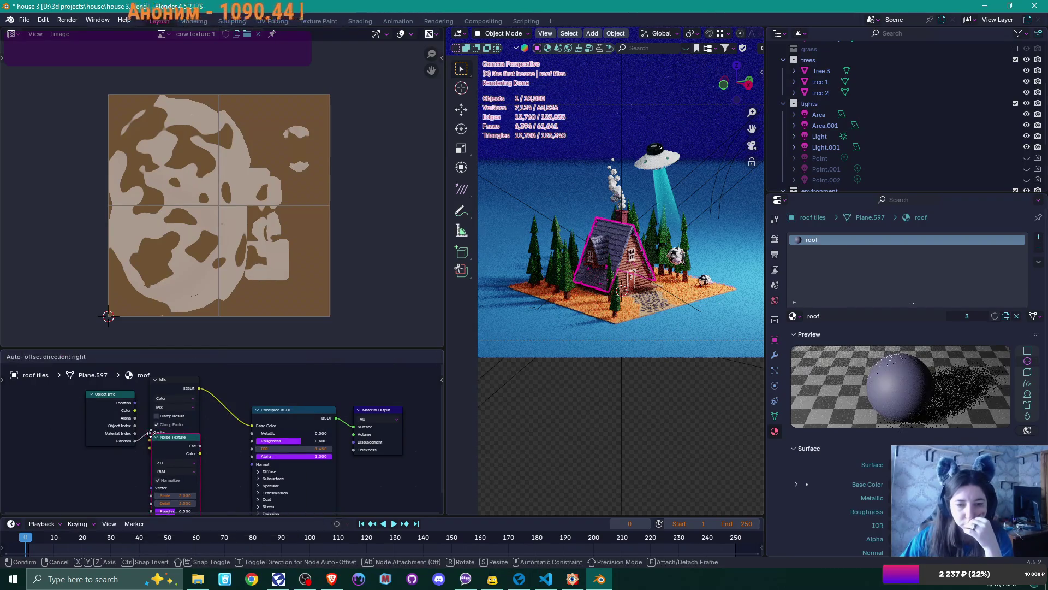
{"action": "left_click", "coordinate": [184, 472]}
Step: Enlarge the node editor, rearrange the Noise Texture, Mix and Object Info nodes, and adjust the noise Scale
{"action": "left_click_drag", "start_coordinate": [268, 350], "coordinate": [246, 159]}
{"action": "scroll", "coordinate": [235, 326], "scroll_direction": "up", "scroll_amount": 3}
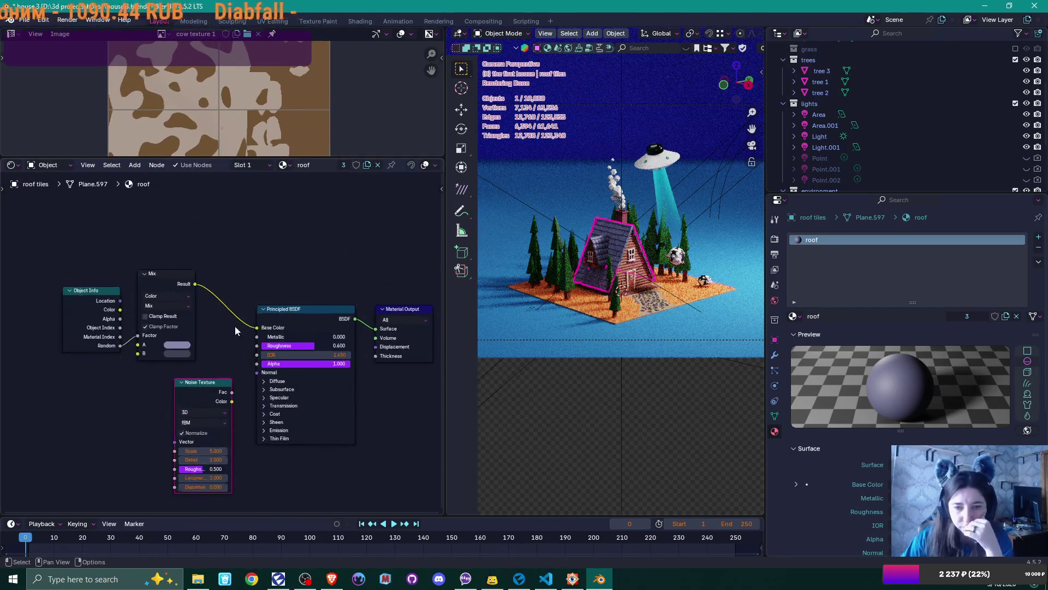
{"action": "scroll", "coordinate": [637, 249], "scroll_direction": "up", "scroll_amount": 5}
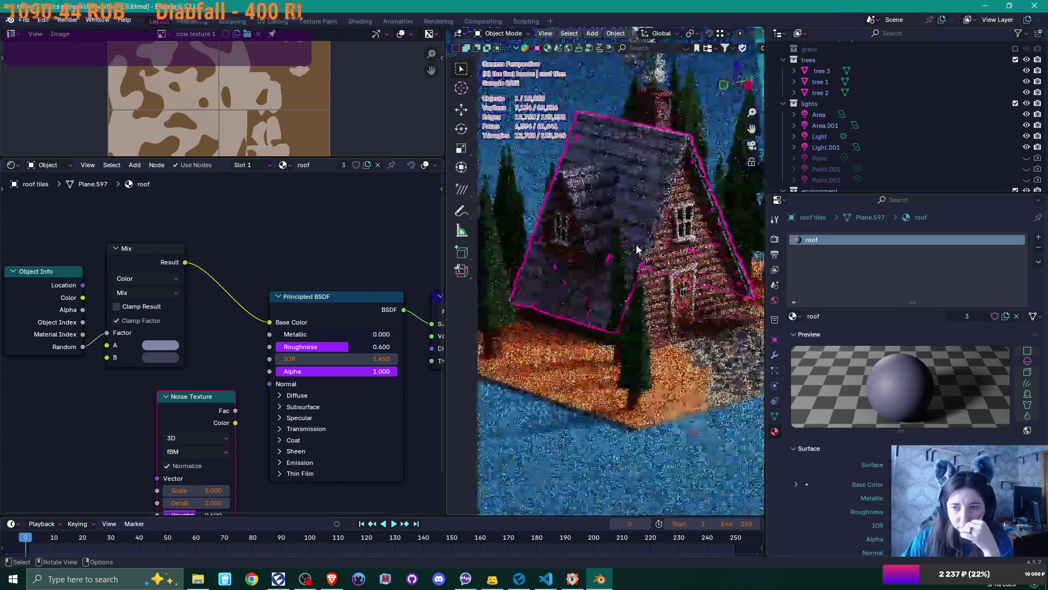
{"action": "scroll", "coordinate": [636, 249], "scroll_direction": "up", "scroll_amount": 5}
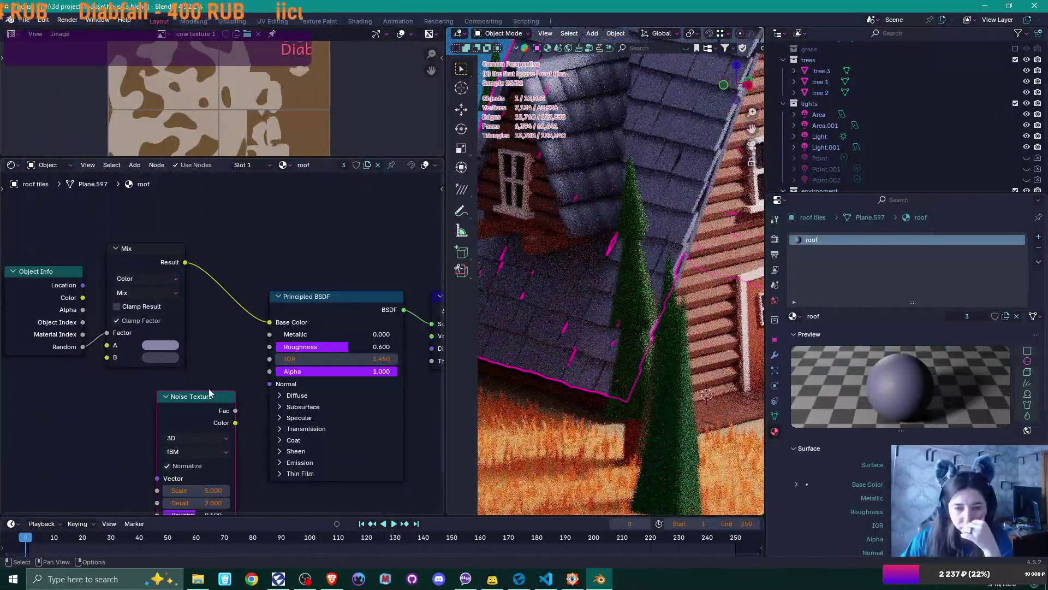
{"action": "left_click_drag", "start_coordinate": [209, 392], "coordinate": [200, 375]}
{"action": "scroll", "coordinate": [173, 295], "scroll_direction": "down", "scroll_amount": 1}
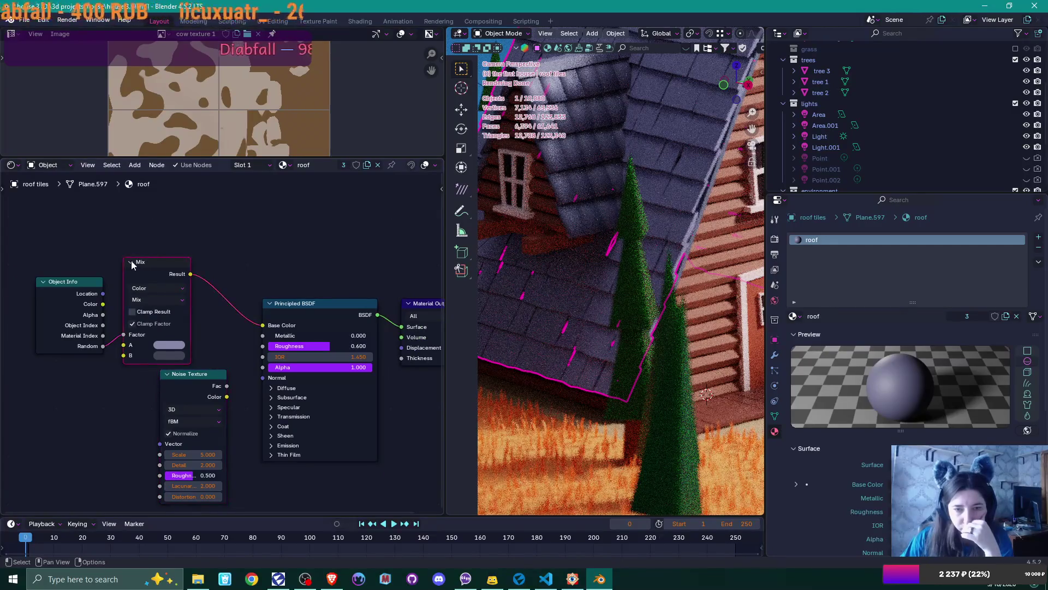
{"action": "left_click_drag", "start_coordinate": [131, 261], "coordinate": [130, 257]}
{"action": "left_click_drag", "start_coordinate": [60, 281], "coordinate": [3, 258]}
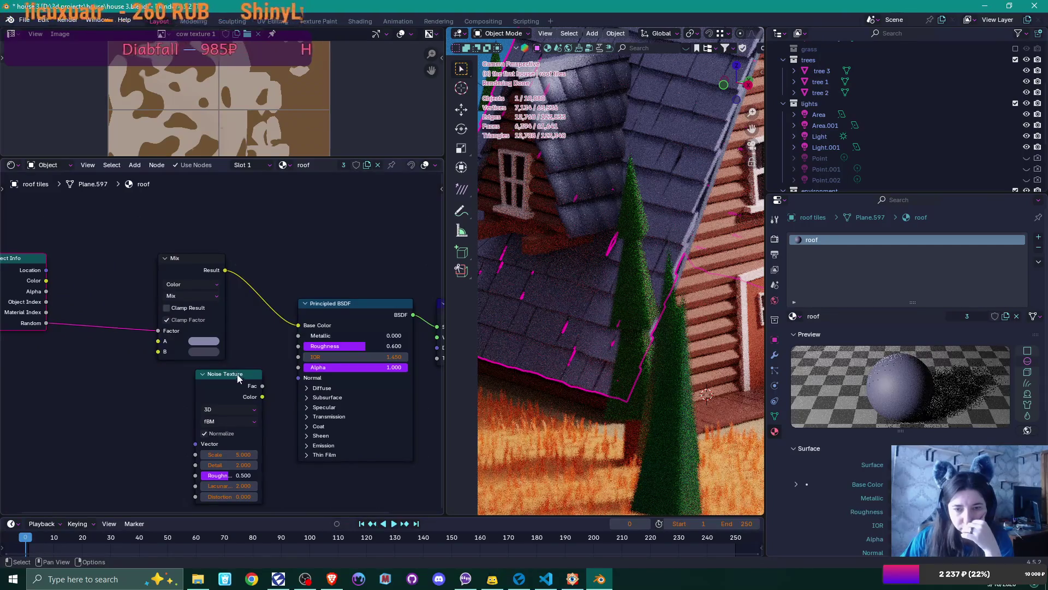
{"action": "mouse_move", "coordinate": [215, 376]}
{"action": "left_mouse_down"}
{"action": "mouse_move", "coordinate": [33, 334]}
{"action": "mouse_move", "coordinate": [161, 347]}
{"action": "mouse_move", "coordinate": [159, 331]}
{"action": "left_mouse_up"}
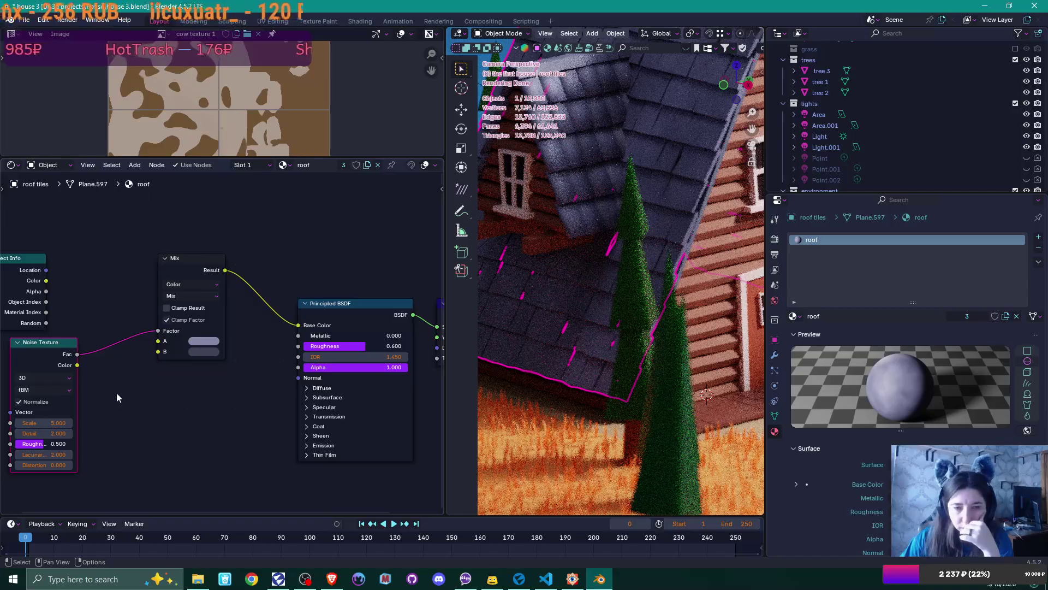
{"action": "left_click_drag", "start_coordinate": [41, 423], "coordinate": [77, 418]}
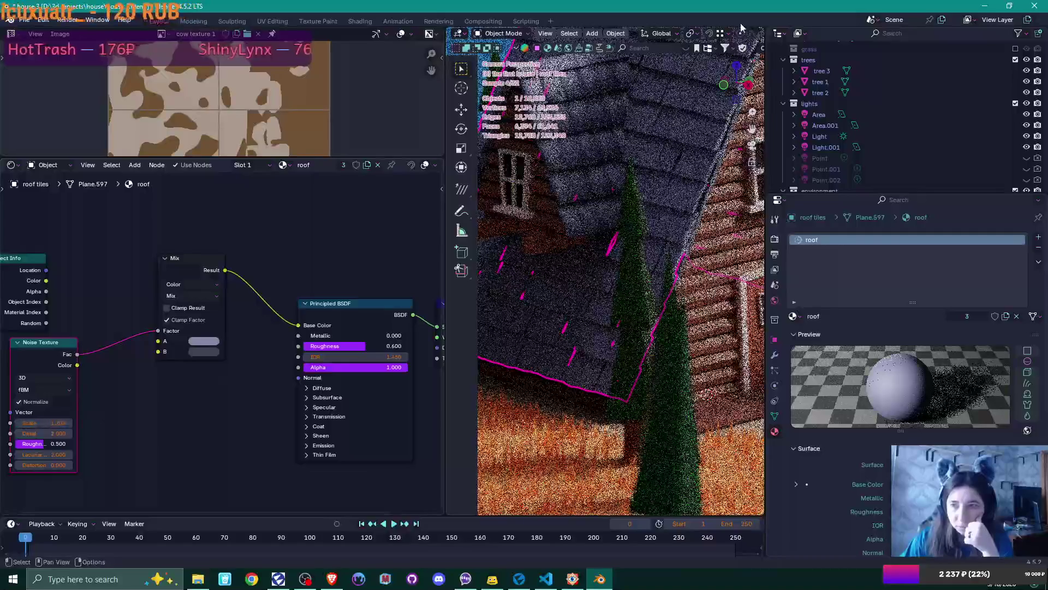
Step: Widen the viewport in Material Preview and tune noise Scale, Detail to 13.400, and Lacunarity
{"action": "left_click_drag", "start_coordinate": [767, 132], "coordinate": [898, 132]}
{"action": "left_click", "coordinate": [881, 33]}
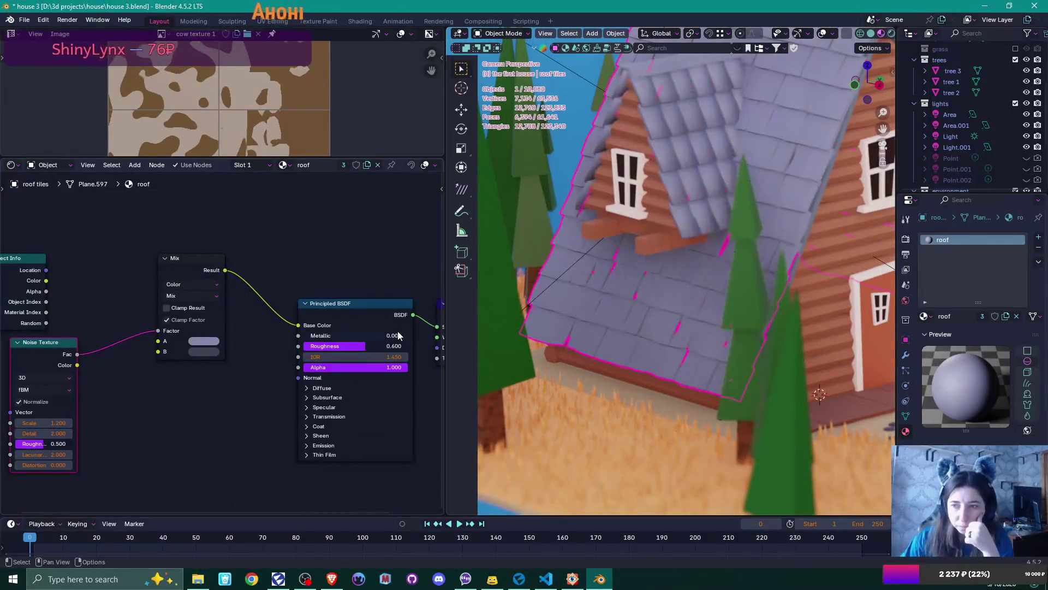
{"action": "mouse_move", "coordinate": [62, 423]}
{"action": "left_mouse_down"}
{"action": "mouse_move", "coordinate": [9, 423]}
{"action": "mouse_move", "coordinate": [74, 425]}
{"action": "left_mouse_up"}
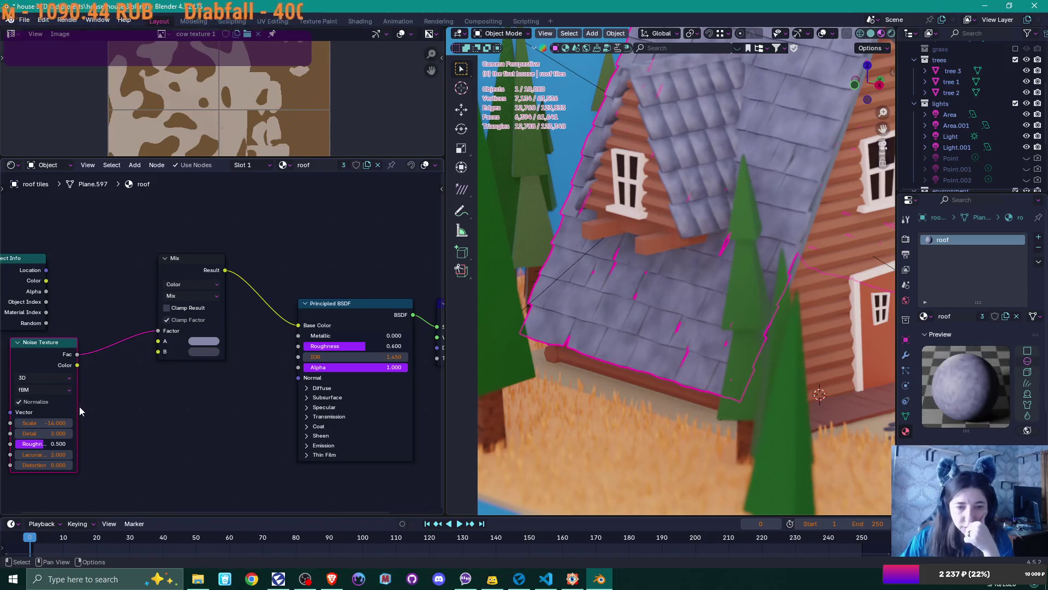
{"action": "left_click_drag", "start_coordinate": [57, 433], "coordinate": [65, 433]}
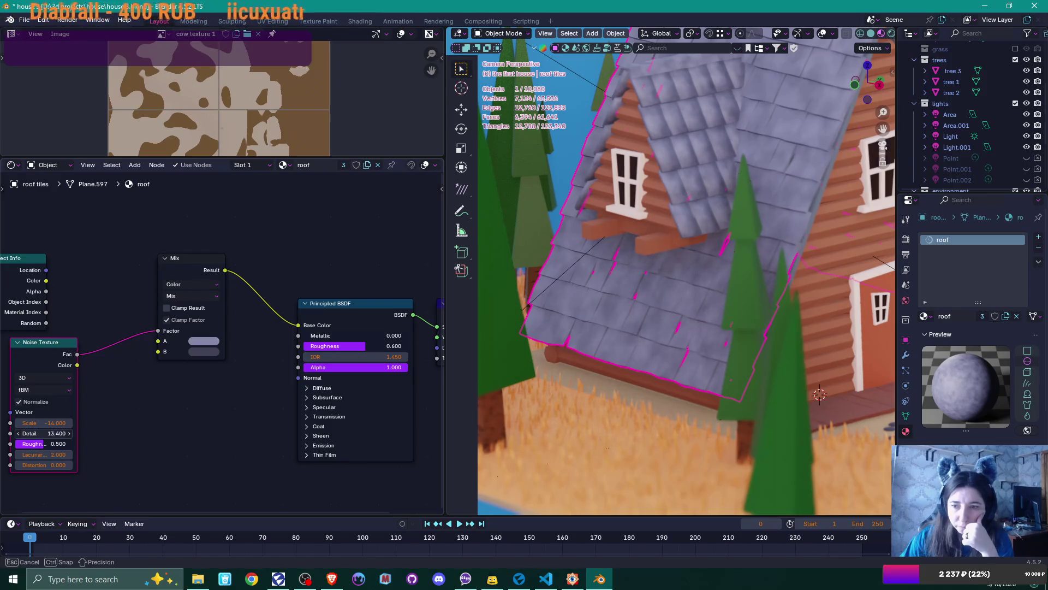
{"action": "left_click_drag", "start_coordinate": [116, 456], "coordinate": [116, 456]}
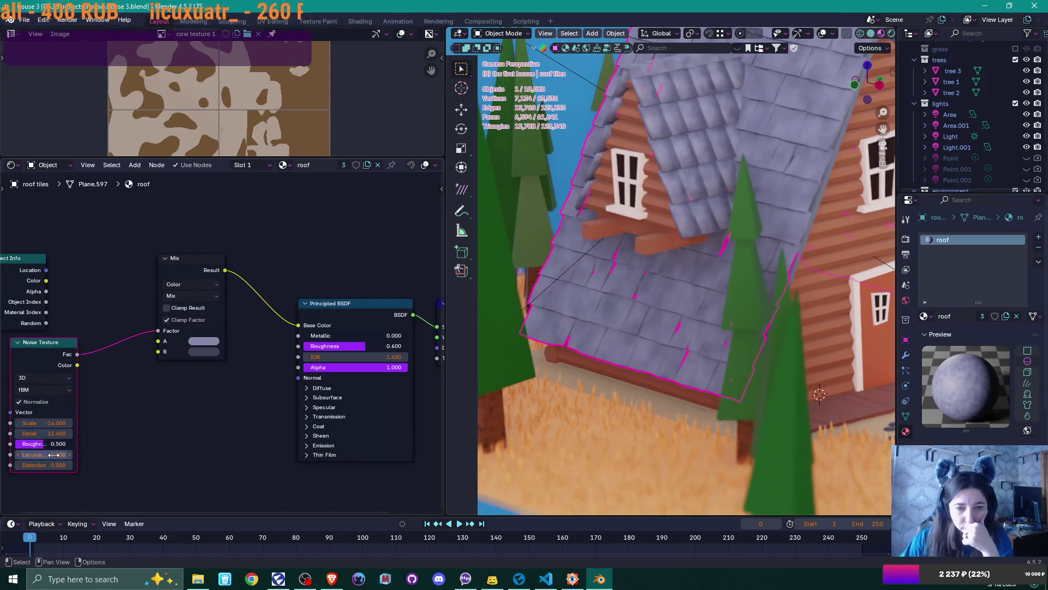
{"action": "mouse_move", "coordinate": [43, 465]}
{"action": "left_mouse_down"}
{"action": "mouse_move", "coordinate": [61, 465]}
{"action": "mouse_move", "coordinate": [44, 464]}
{"action": "mouse_move", "coordinate": [54, 467]}
{"action": "mouse_move", "coordinate": [44, 455]}
{"action": "left_mouse_up"}
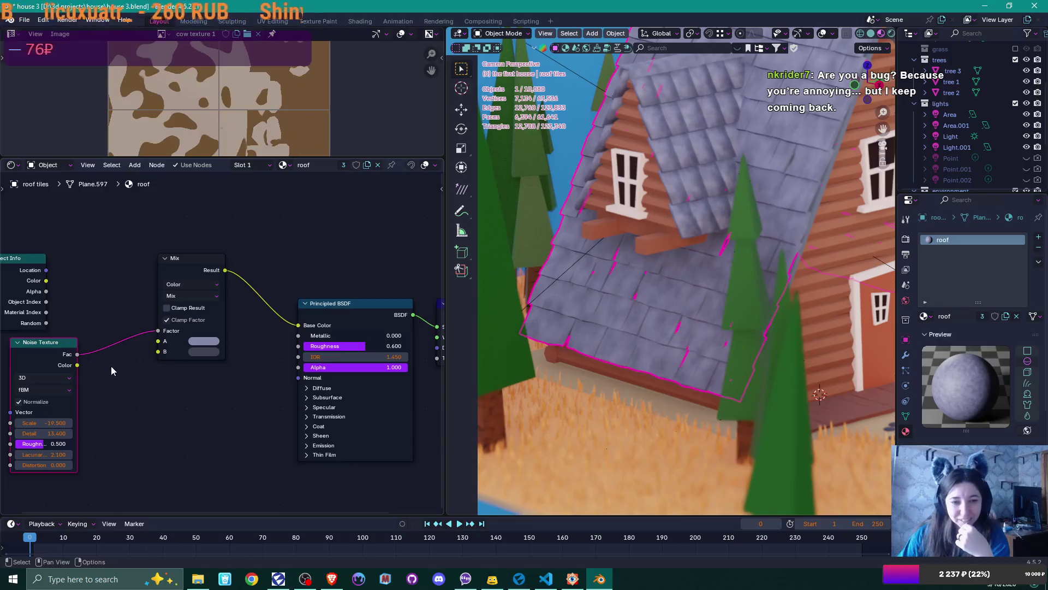
Step: Delete the unused Object Info node and set the noise texture's dimensions to 2D
{"action": "left_click", "coordinate": [31, 266]}
{"action": "key", "text": "x"}
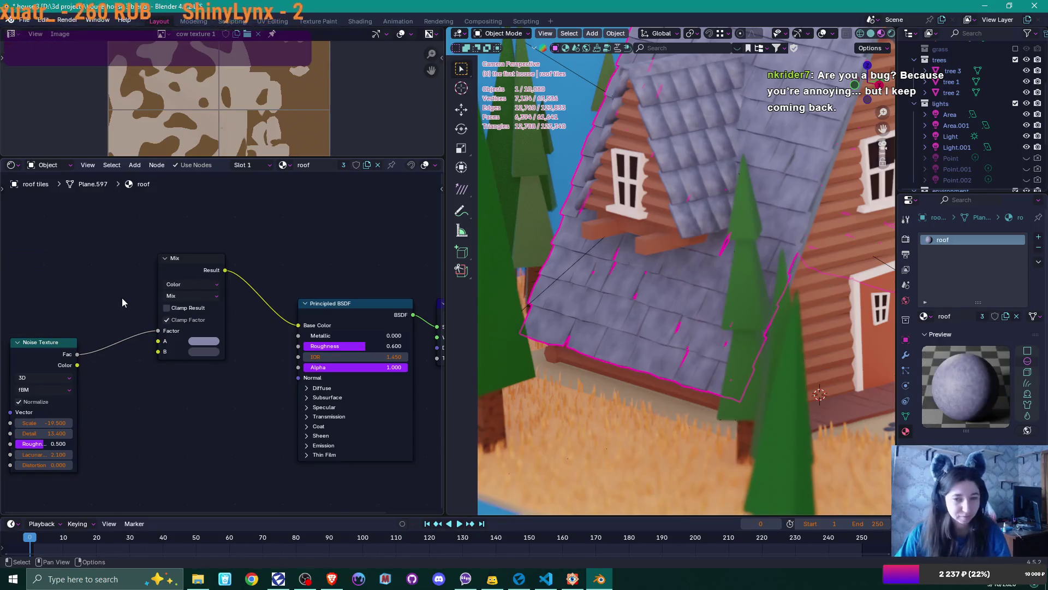
{"action": "left_click", "coordinate": [66, 391]}
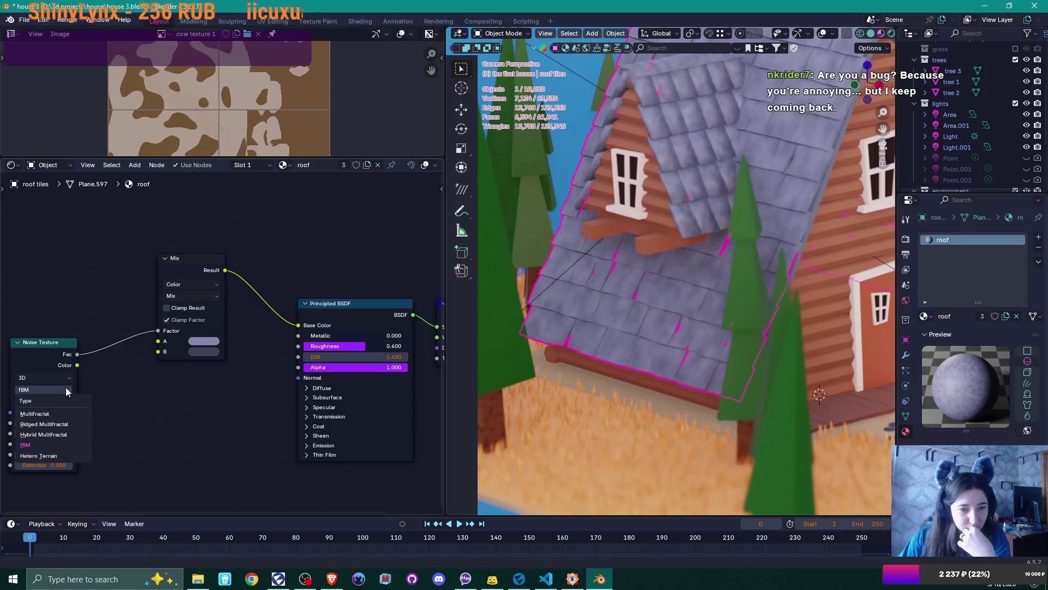
{"action": "left_click", "coordinate": [68, 376]}
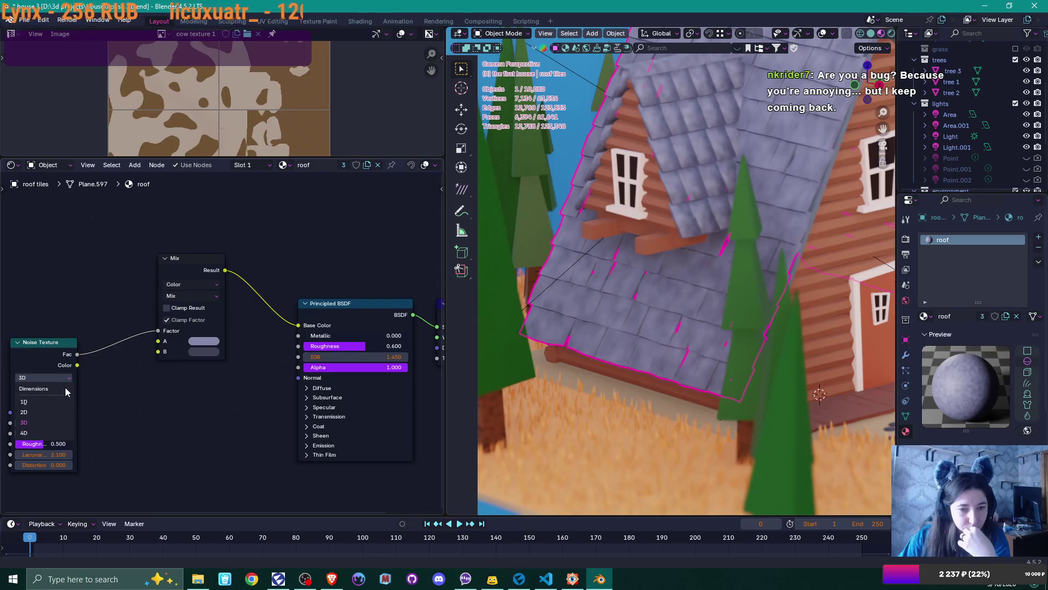
{"action": "left_click", "coordinate": [48, 413]}
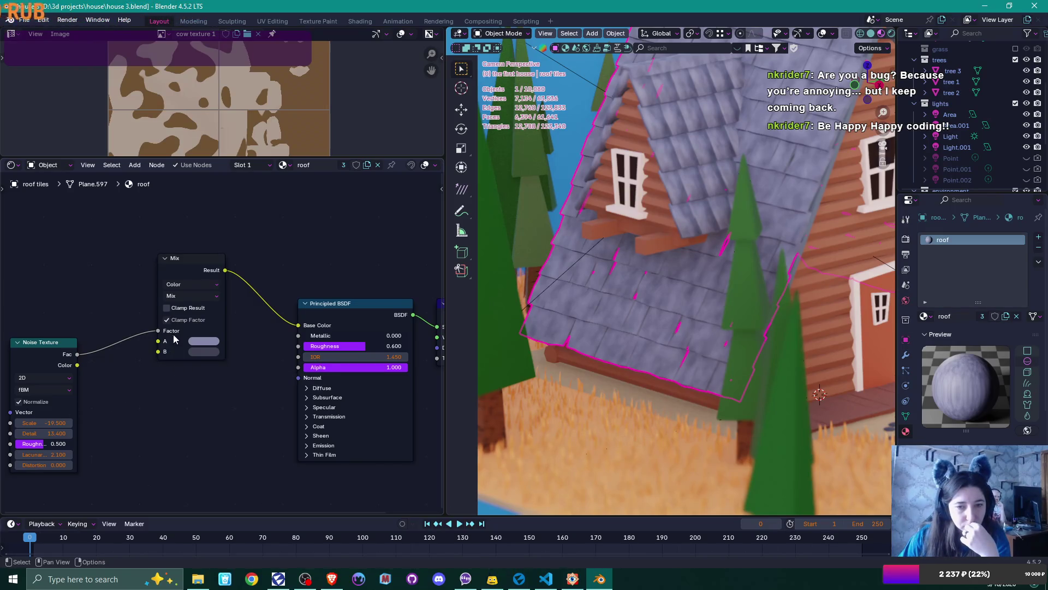
Step: On the Mix node, turn off Clamp Factor and turn on Clamp Result, then view LittleHouse.png
{"action": "left_click", "coordinate": [167, 319]}
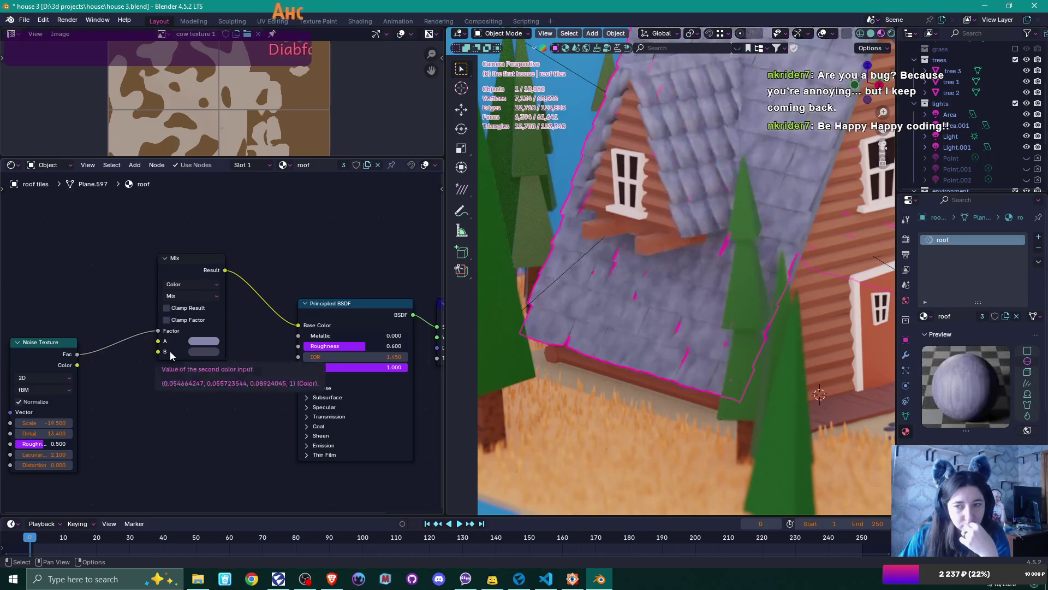
{"action": "left_click", "coordinate": [167, 308]}
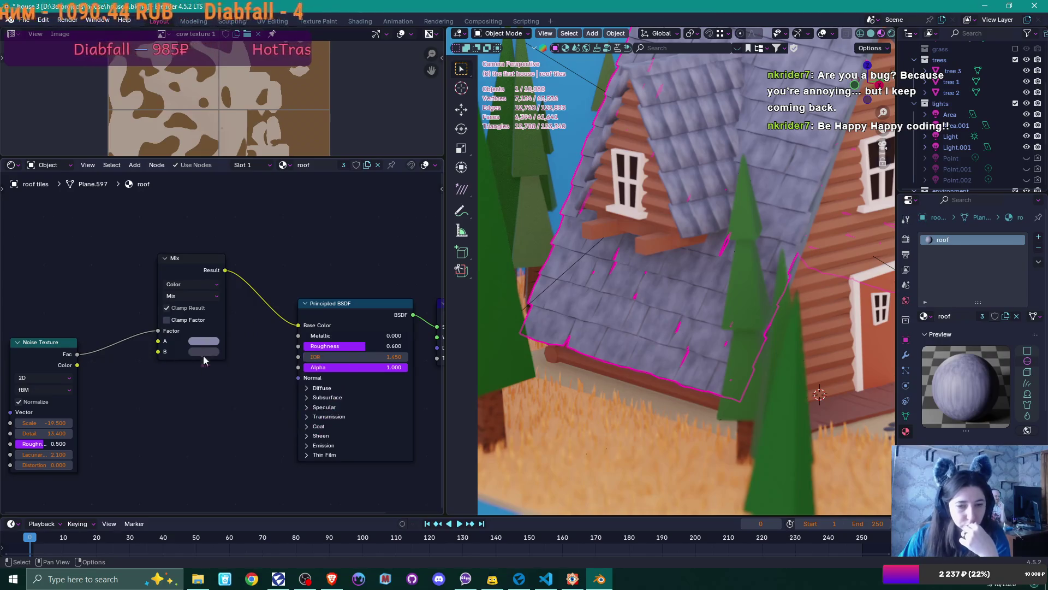
{"action": "left_click", "coordinate": [598, 580]}
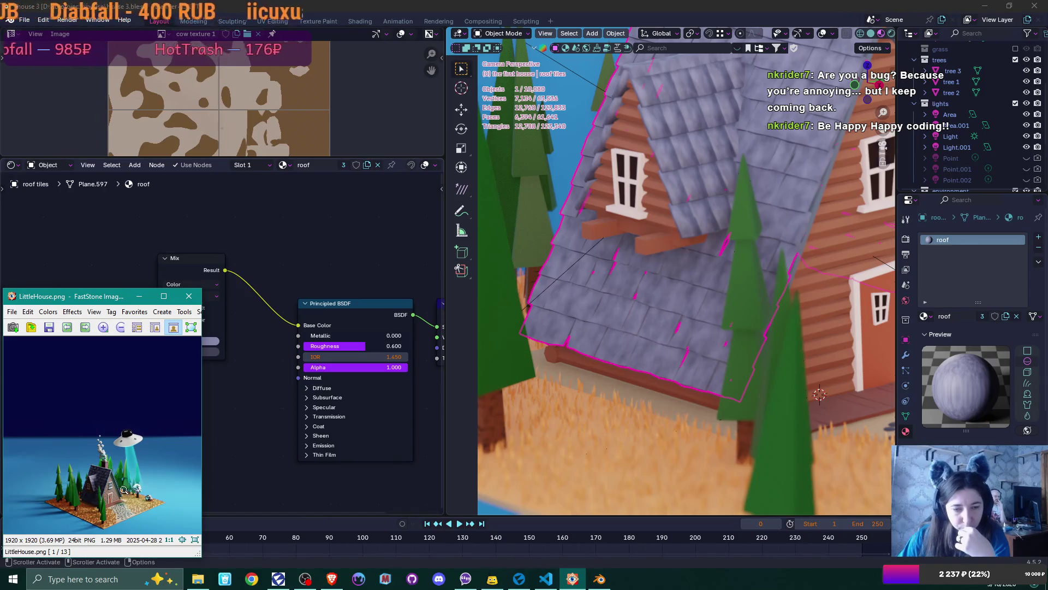
{"action": "left_click", "coordinate": [101, 491]}
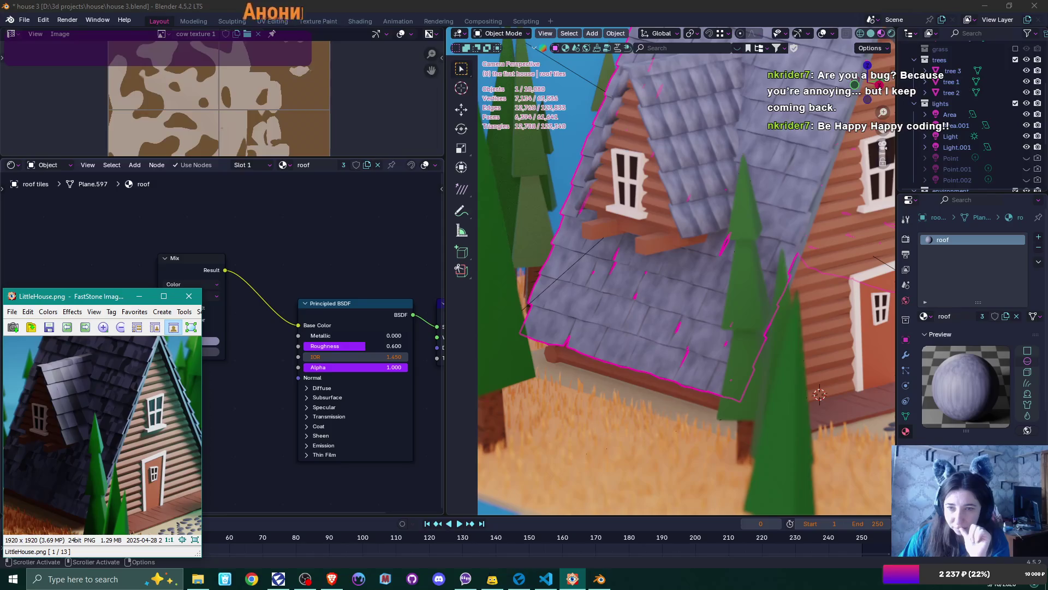
{"action": "left_click", "coordinate": [197, 442]}
{"action": "left_click", "coordinate": [220, 444]}
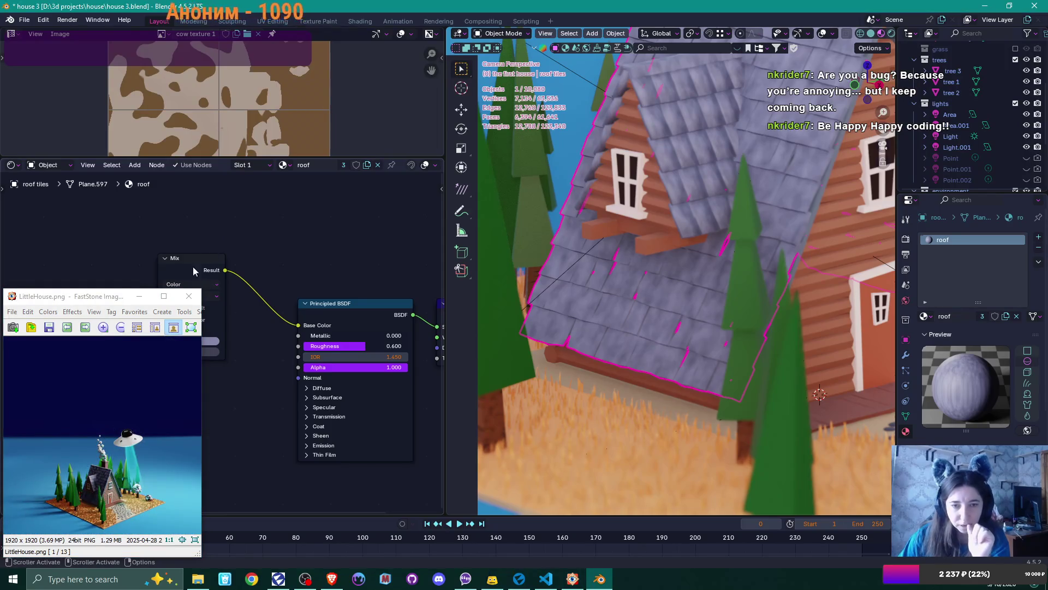
{"action": "left_click", "coordinate": [139, 295]}
{"action": "scroll", "coordinate": [194, 361], "scroll_direction": "up", "scroll_amount": 1}
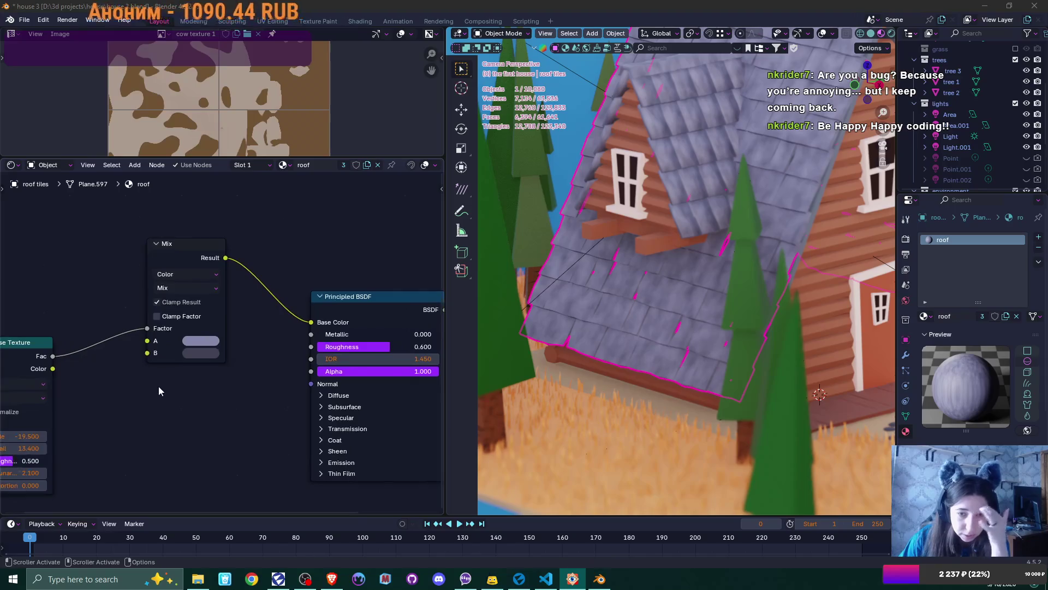
Step: Switch the roof noise to Multifractal and lower its Detail and Lacunarity
{"action": "middle_click_drag", "start_coordinate": [122, 396], "coordinate": [149, 399]}
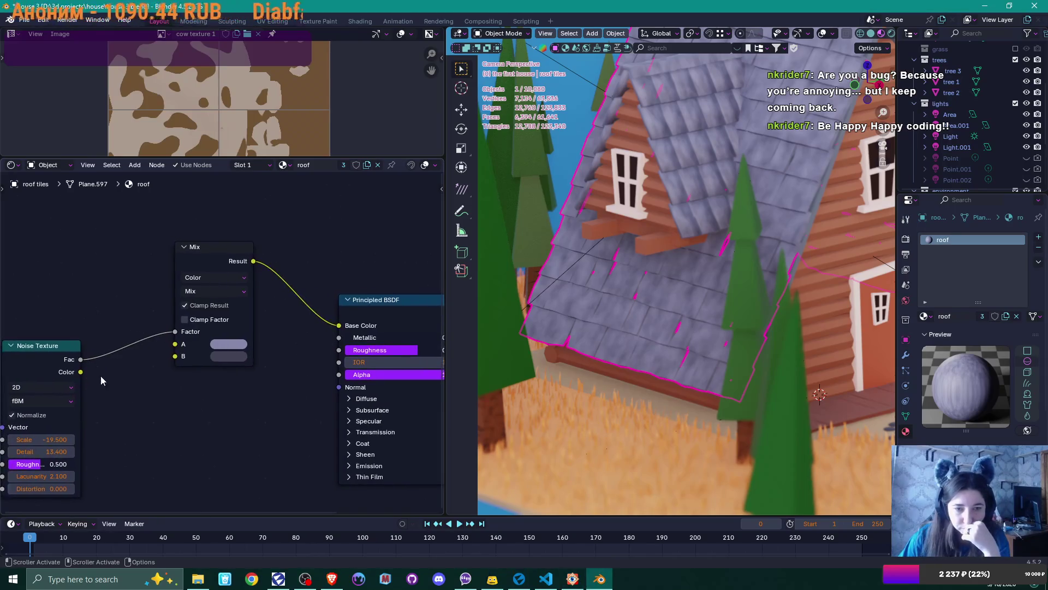
{"action": "left_click", "coordinate": [70, 402]}
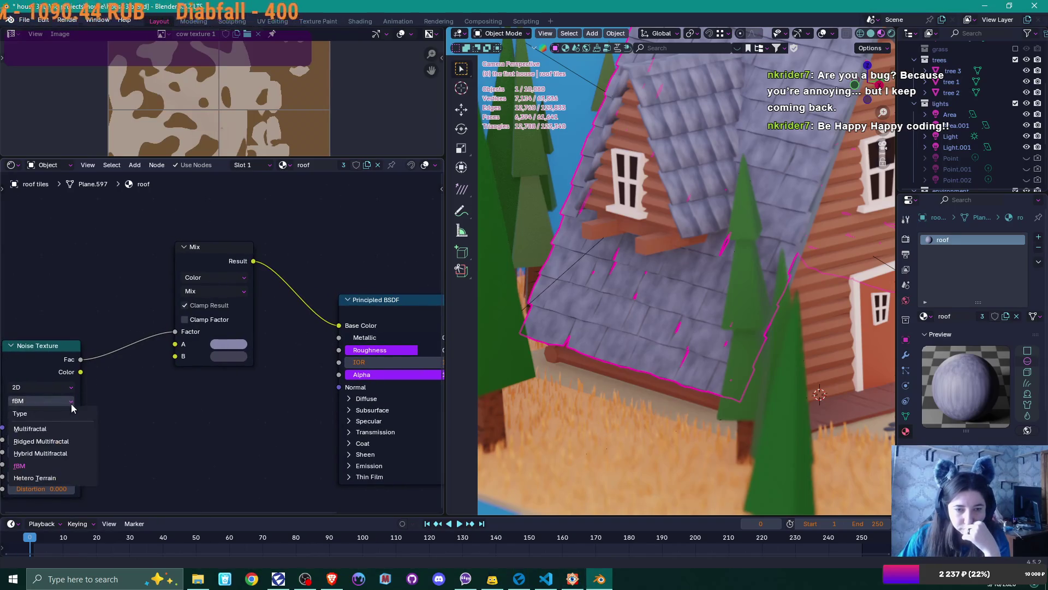
{"action": "left_click", "coordinate": [69, 428]}
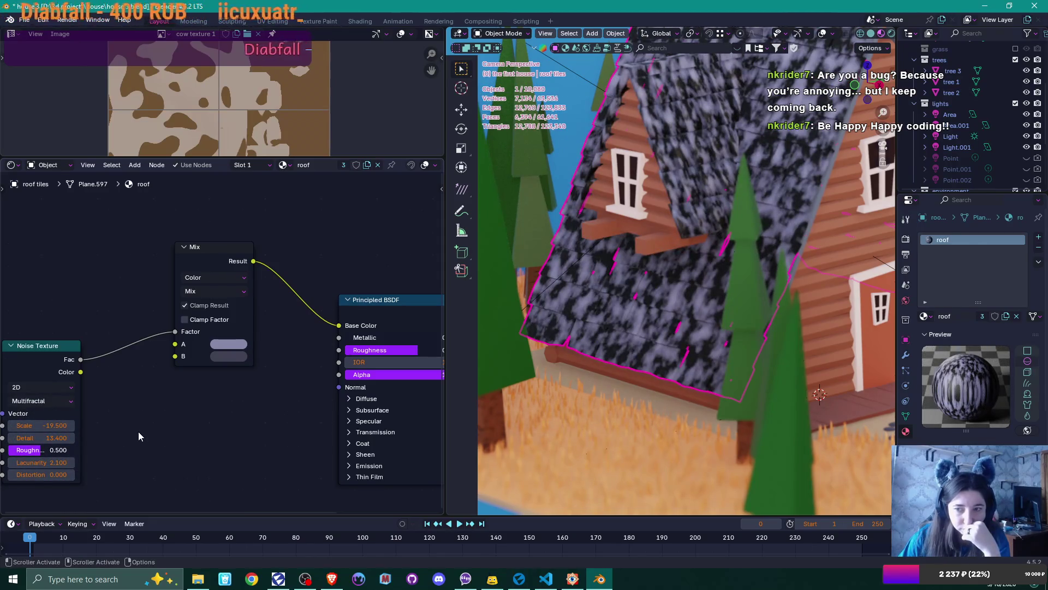
{"action": "mouse_move", "coordinate": [50, 438]}
{"action": "left_mouse_down"}
{"action": "mouse_move", "coordinate": [24, 438]}
{"action": "mouse_move", "coordinate": [121, 424]}
{"action": "left_mouse_up"}
{"action": "mouse_move", "coordinate": [41, 463]}
{"action": "left_mouse_down"}
{"action": "mouse_move", "coordinate": [27, 462]}
{"action": "mouse_move", "coordinate": [82, 462]}
{"action": "mouse_move", "coordinate": [60, 461]}
{"action": "left_mouse_up"}
Step: Set the noise Lacunarity to 2, Distortion to 0, and dimensions back to 3D
{"action": "double_click", "coordinate": [60, 462]}
{"action": "type", "text": "23"}
{"action": "key", "text": "Return"}
{"action": "left_click", "coordinate": [49, 463]}
{"action": "type", "text": "2"}
{"action": "key", "text": "Return"}
{"action": "mouse_move", "coordinate": [51, 475]}
{"action": "left_mouse_down"}
{"action": "mouse_move", "coordinate": [13, 475]}
{"action": "mouse_move", "coordinate": [48, 474]}
{"action": "left_mouse_up"}
{"action": "left_click", "coordinate": [48, 473]}
{"action": "type", "text": "0"}
{"action": "key", "text": "Return"}
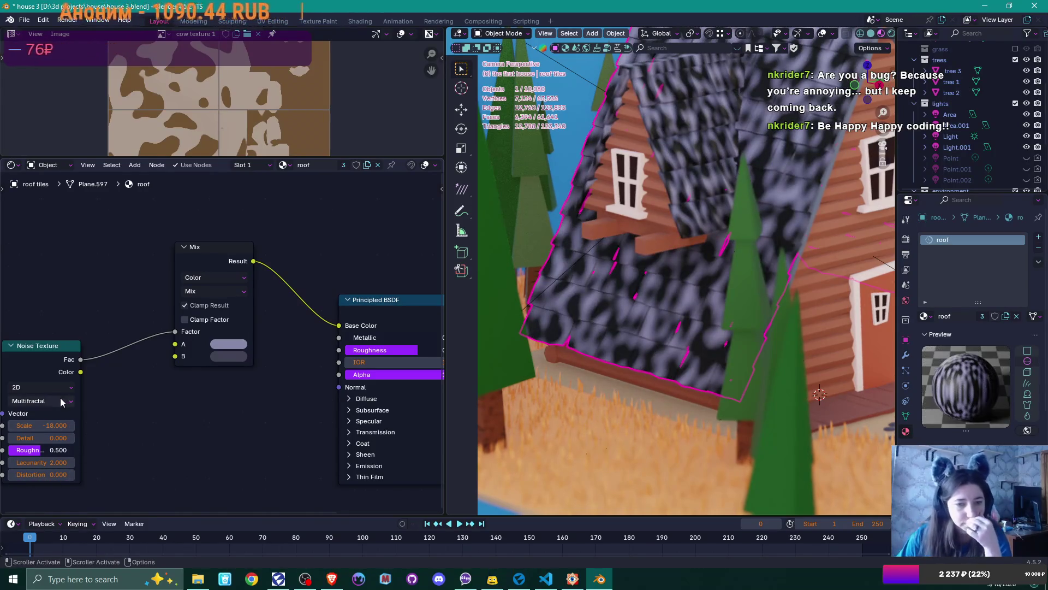
{"action": "left_click", "coordinate": [58, 389]}
{"action": "left_click", "coordinate": [41, 440]}
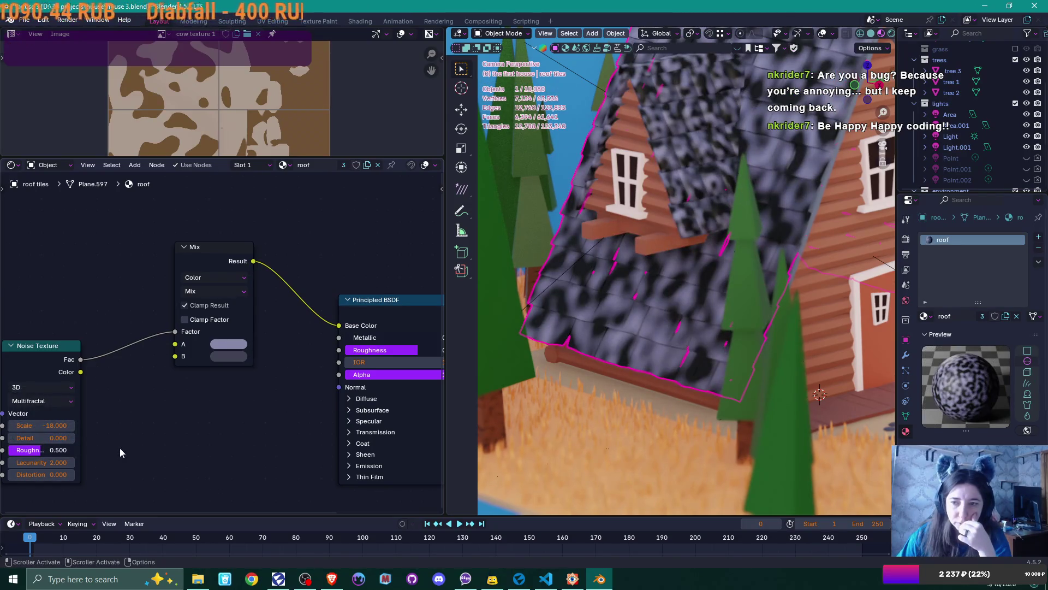
Step: Try Hybrid Multifractal and Hetero Terrain, settle on fBM, and lower Scale toward -14
{"action": "left_click", "coordinate": [57, 402]}
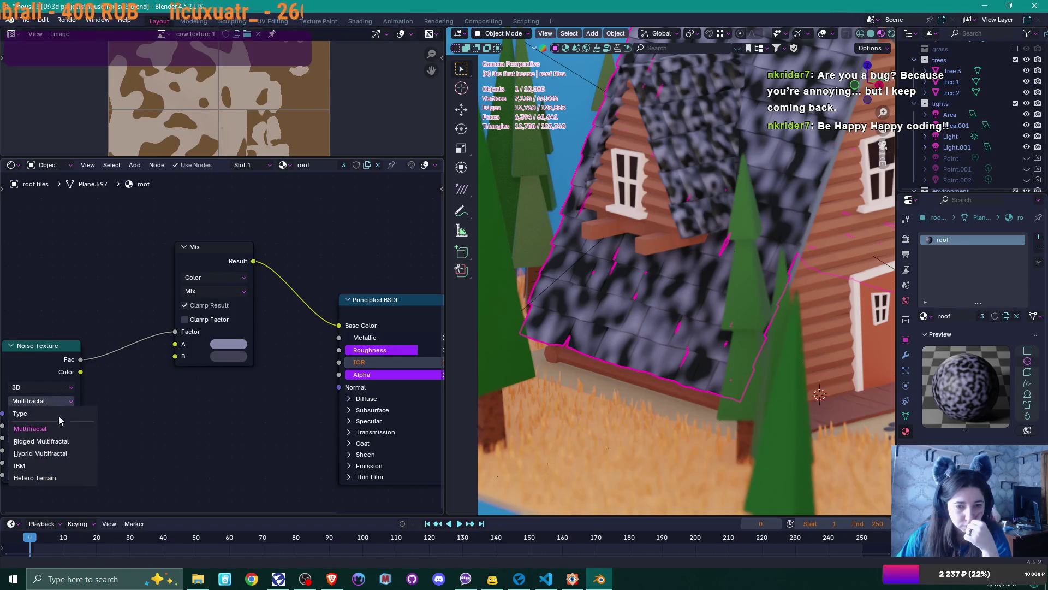
{"action": "left_click", "coordinate": [62, 453]}
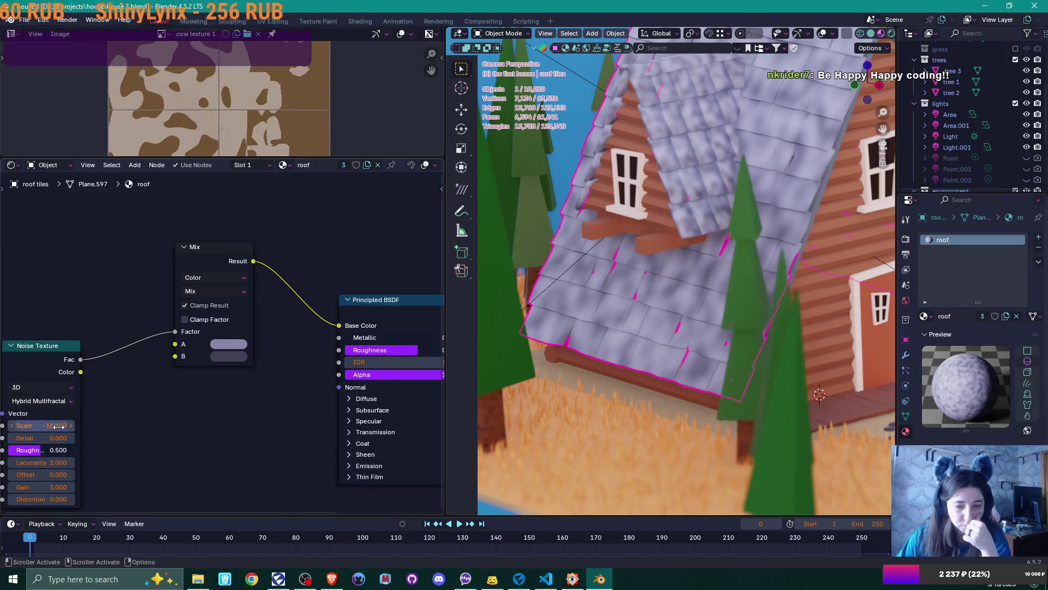
{"action": "left_click", "coordinate": [55, 402]}
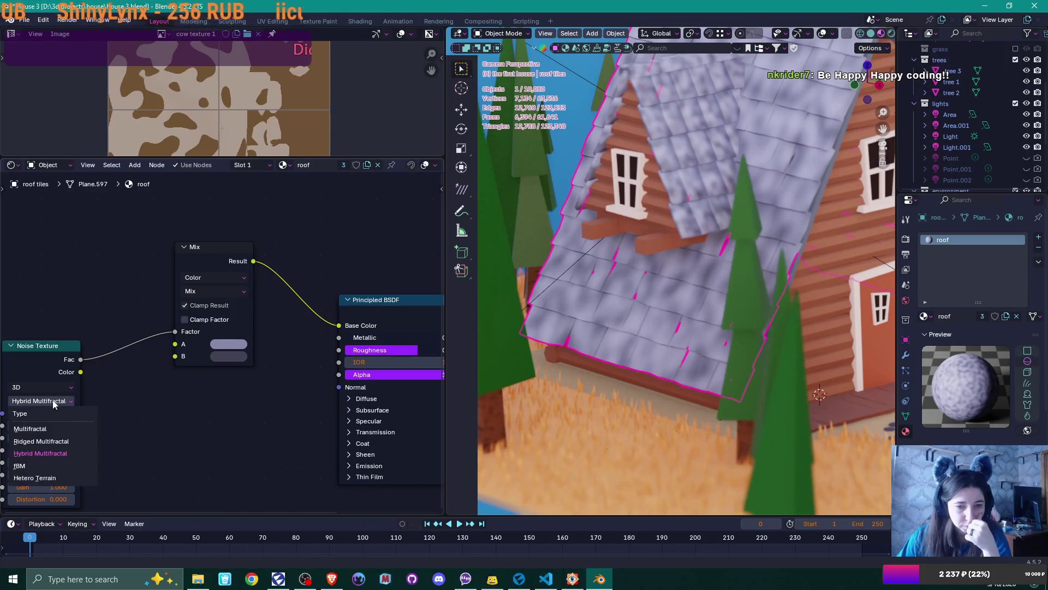
{"action": "left_click", "coordinate": [55, 478]}
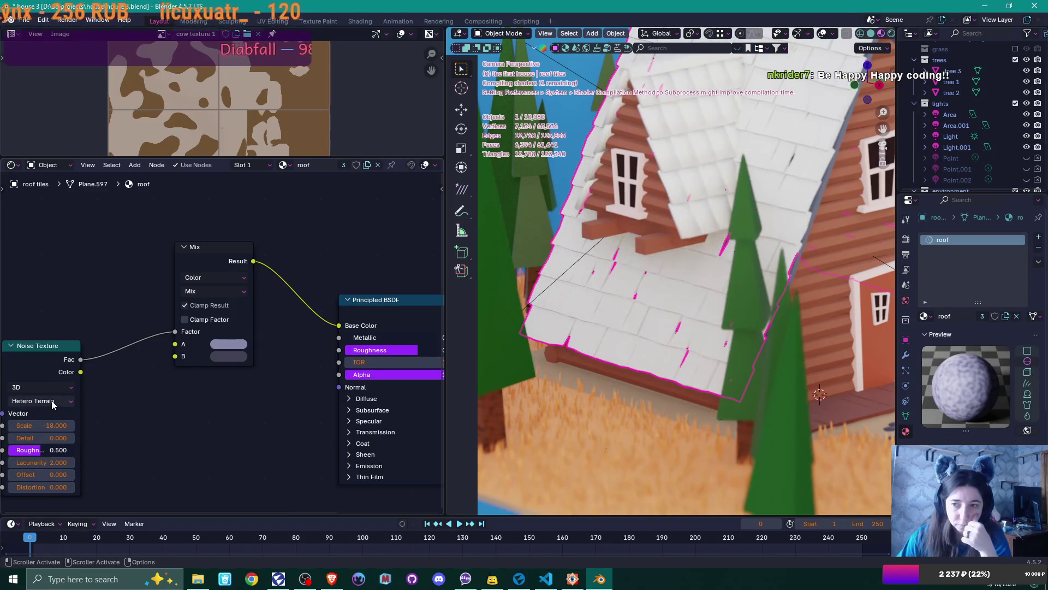
{"action": "left_click", "coordinate": [53, 403]}
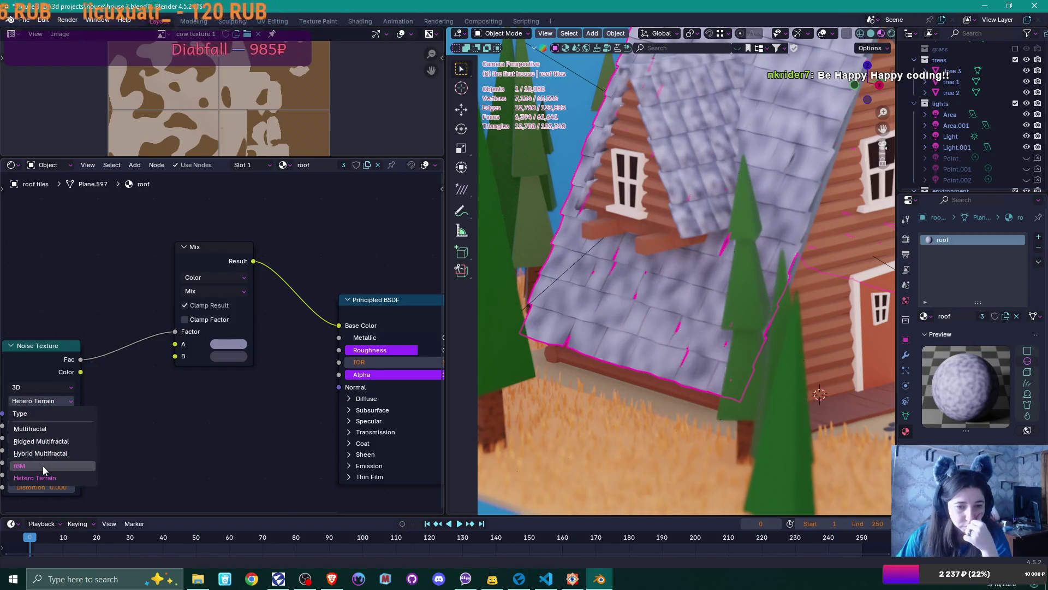
{"action": "left_click", "coordinate": [21, 466]}
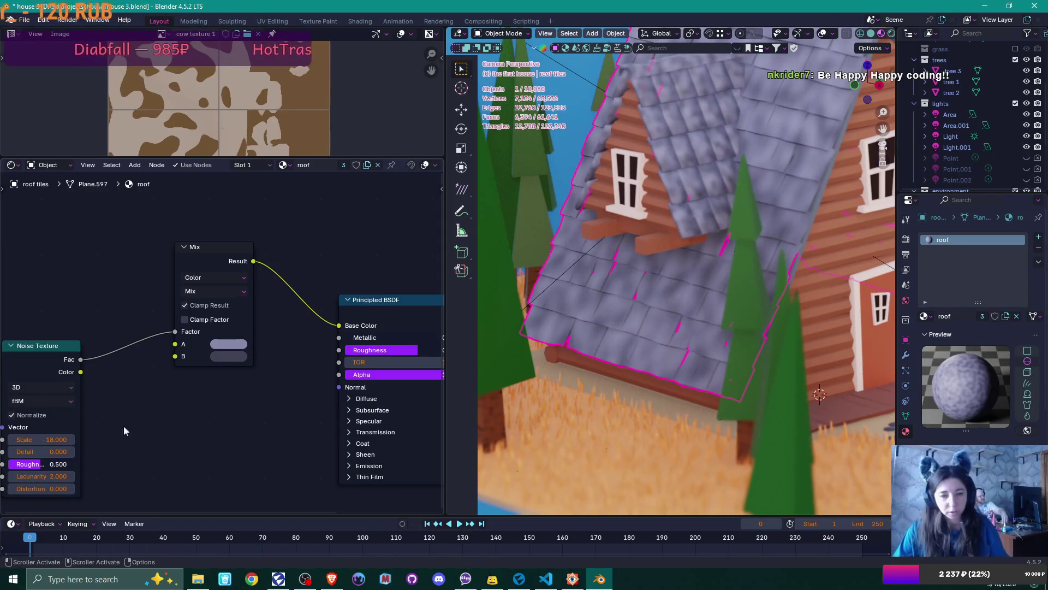
{"action": "left_click_drag", "start_coordinate": [52, 440], "coordinate": [38, 440]}
Step: Bring the Material Output node into view and widen the 3D view over the node editor
{"action": "scroll", "coordinate": [235, 394], "scroll_direction": "down", "scroll_amount": 3}
{"action": "middle_click_drag", "start_coordinate": [246, 398], "coordinate": [129, 410]}
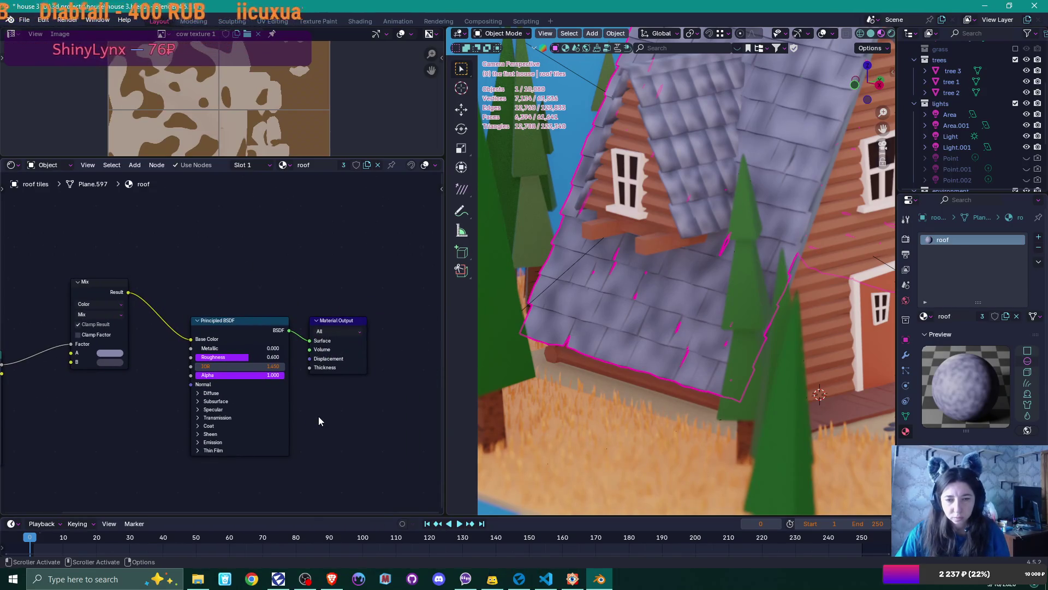
{"action": "mouse_move", "coordinate": [441, 321]}
{"action": "left_mouse_down"}
{"action": "mouse_move", "coordinate": [147, 272]}
{"action": "mouse_move", "coordinate": [78, 270]}
{"action": "left_mouse_up"}
{"action": "scroll", "coordinate": [560, 230], "scroll_direction": "down", "scroll_amount": 5}
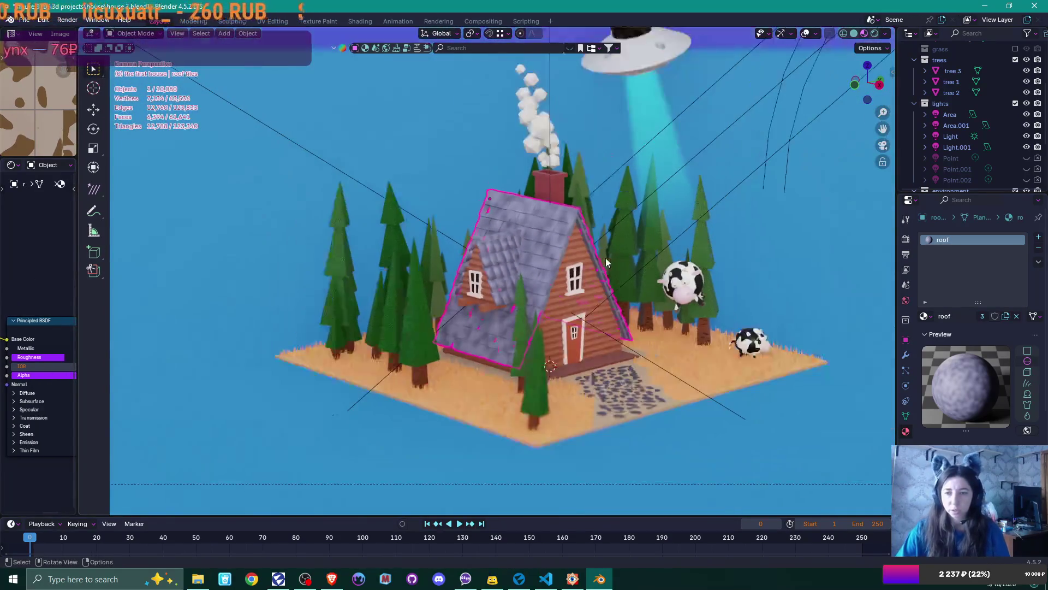
Step: Select the background sky plane and switch the viewport to rendered shading
{"action": "left_click", "coordinate": [795, 419]}
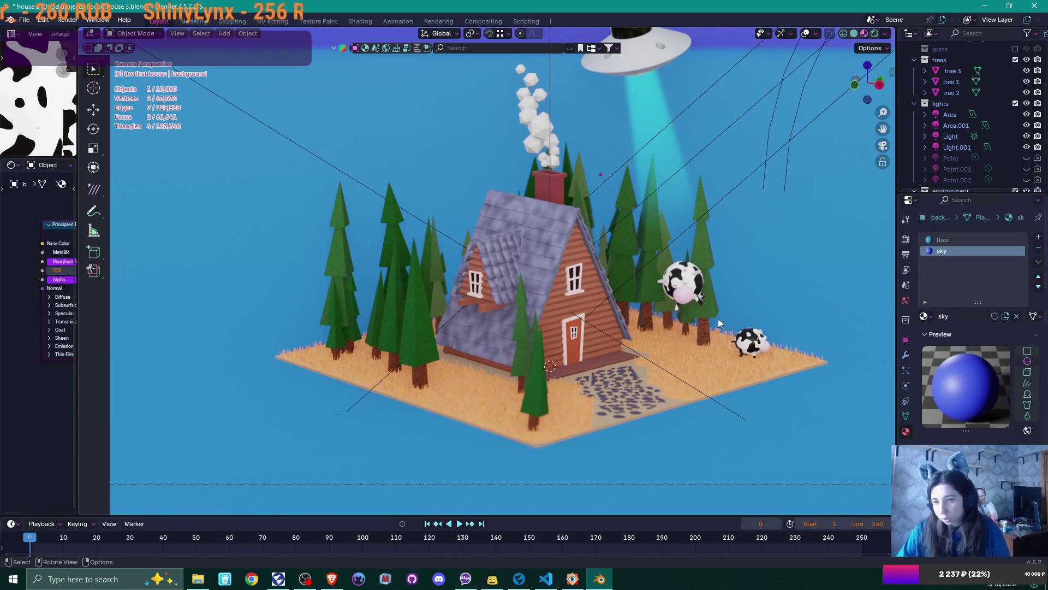
{"action": "scroll", "coordinate": [674, 273], "scroll_direction": "down", "scroll_amount": 2}
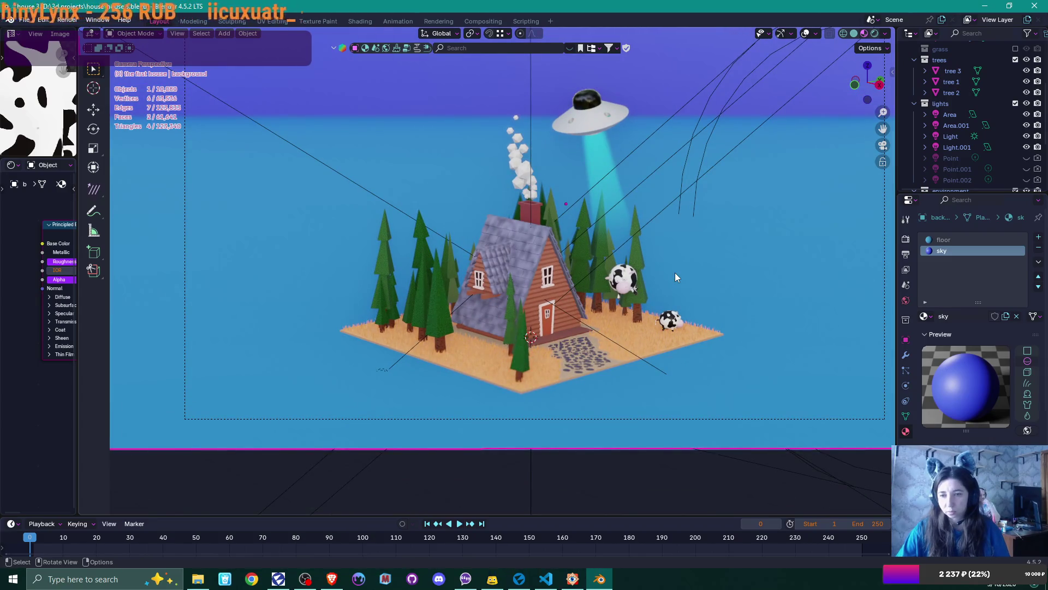
{"action": "left_click", "coordinate": [875, 34]}
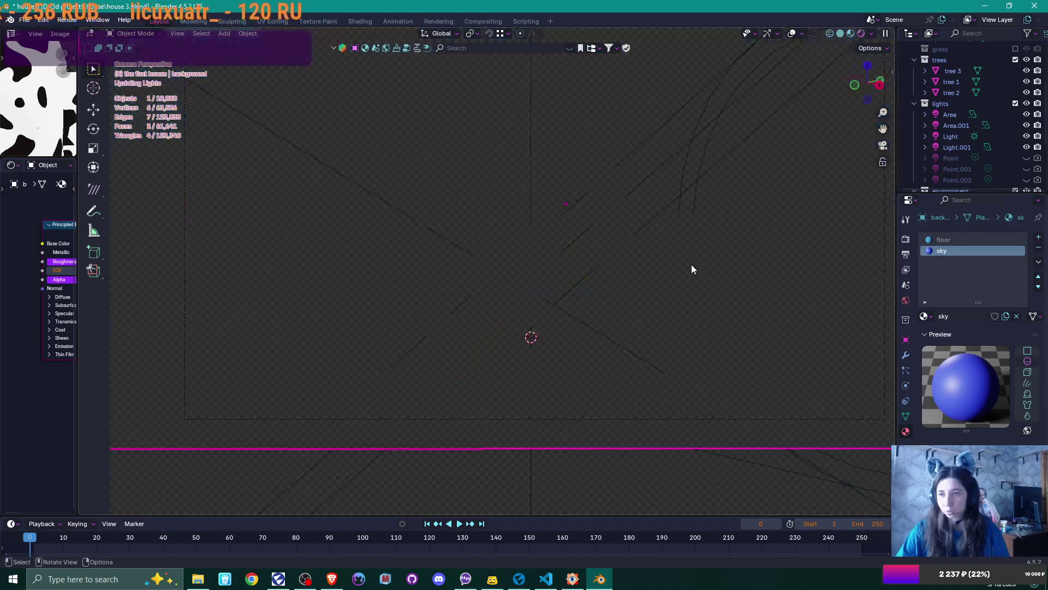
Step: Render the final Cycles image with F12 and zoom out in the Render Result window
{"action": "key", "text": "F12"}
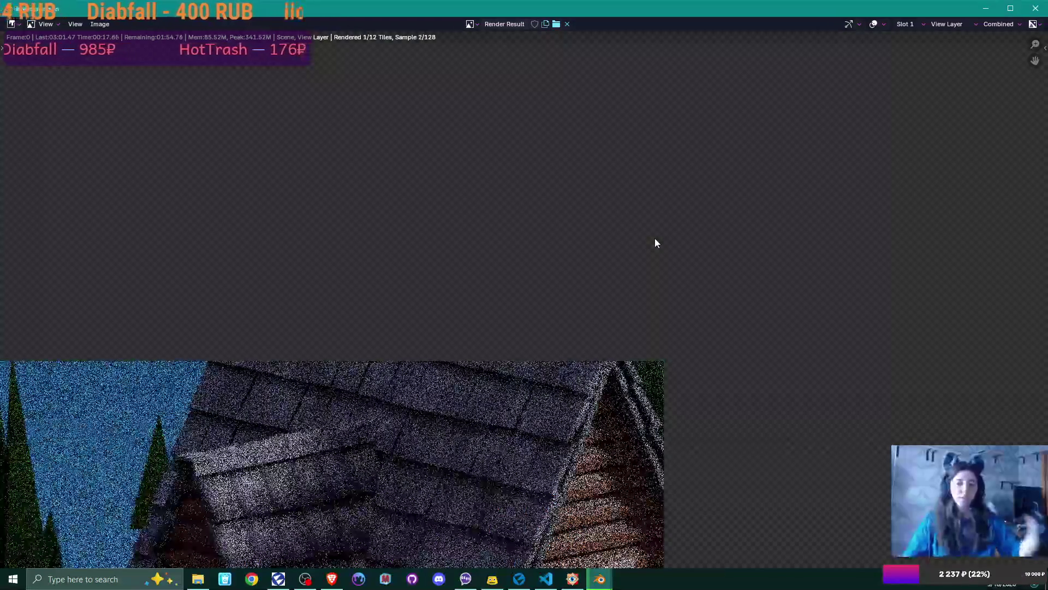
{"action": "scroll", "coordinate": [655, 239], "scroll_direction": "down", "scroll_amount": 6}
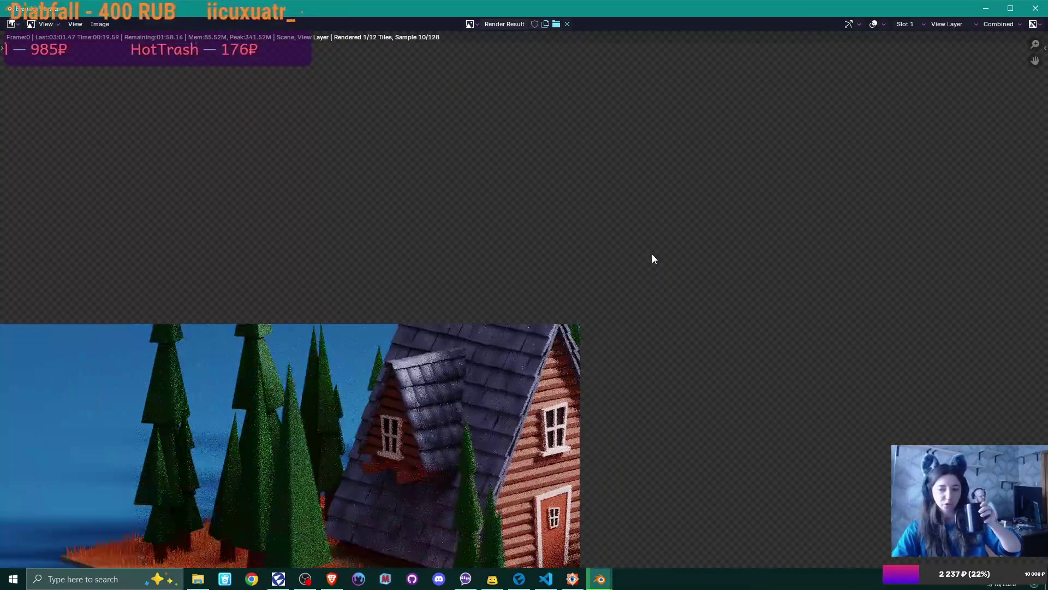
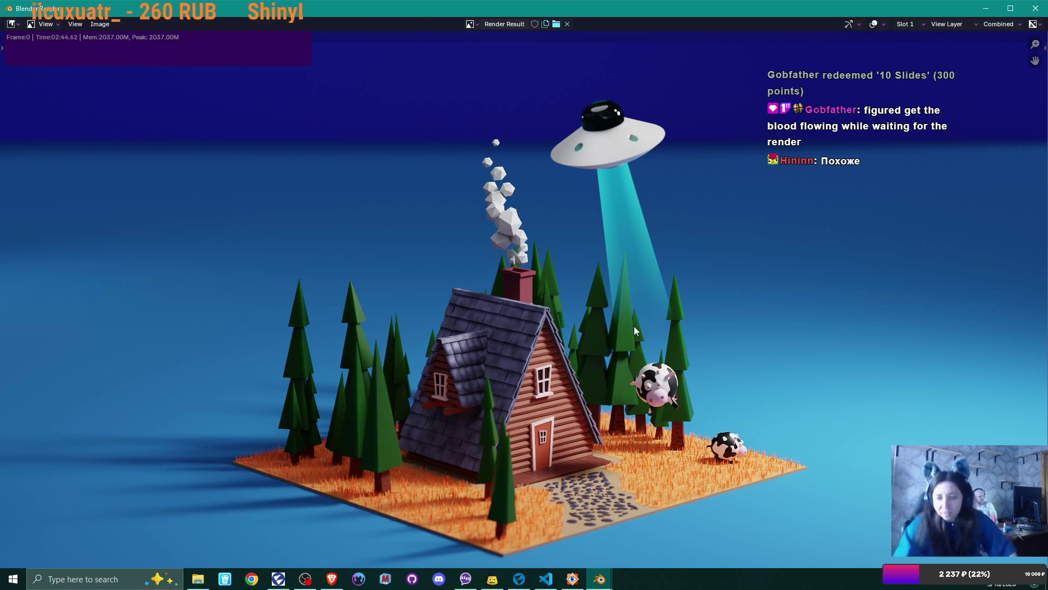
Step: Start saving the render as a new image in the Pictures > 3D folder
{"action": "scroll", "coordinate": [518, 289], "scroll_direction": "up", "scroll_amount": 6}
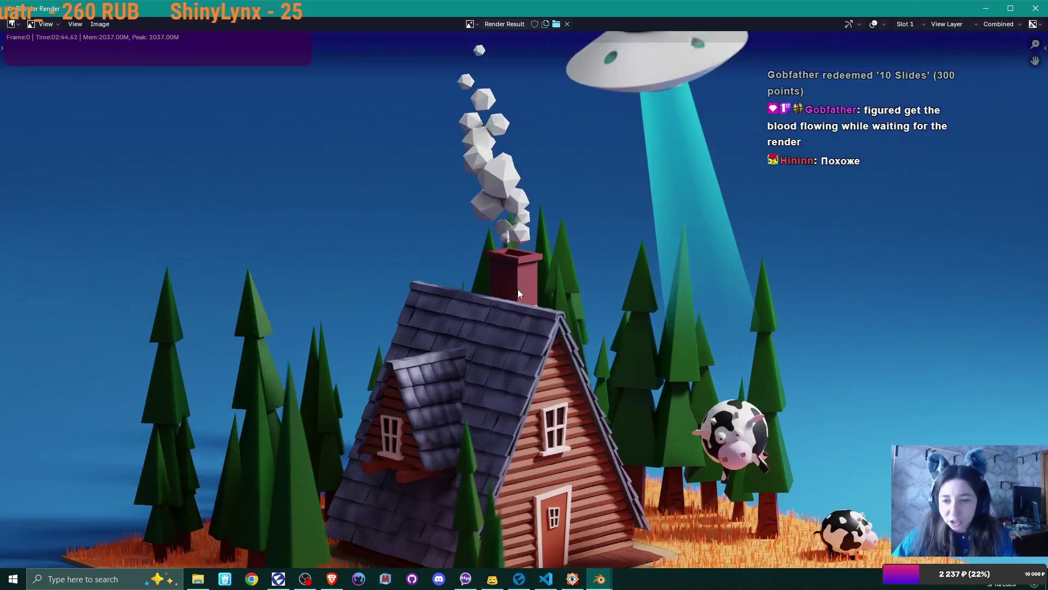
{"action": "scroll", "coordinate": [518, 289], "scroll_direction": "down", "scroll_amount": 6}
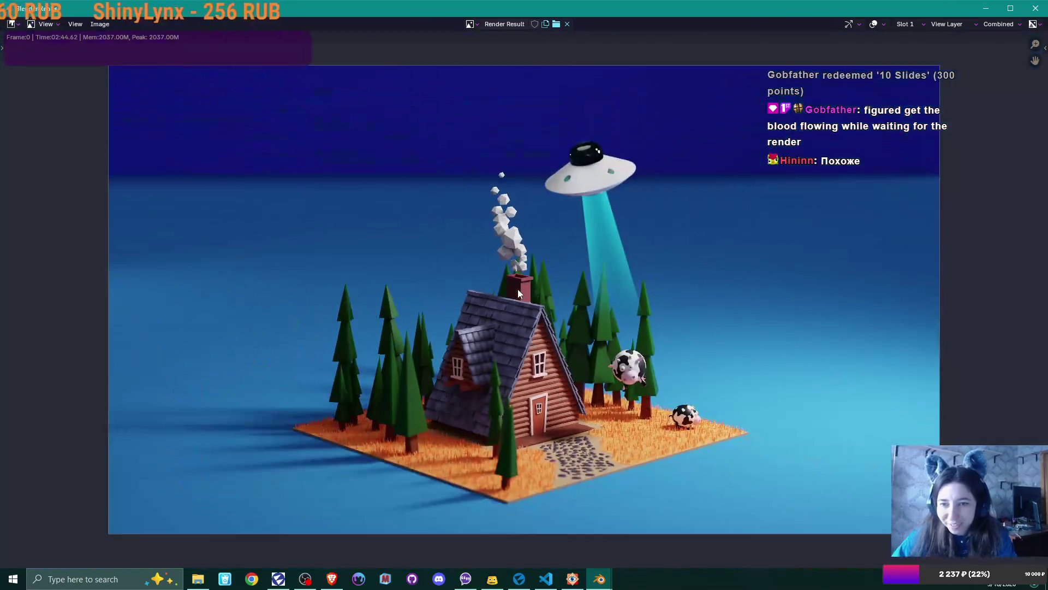
{"action": "scroll", "coordinate": [517, 289], "scroll_direction": "up", "scroll_amount": 4}
{"action": "scroll", "coordinate": [518, 289], "scroll_direction": "up", "scroll_amount": 3}
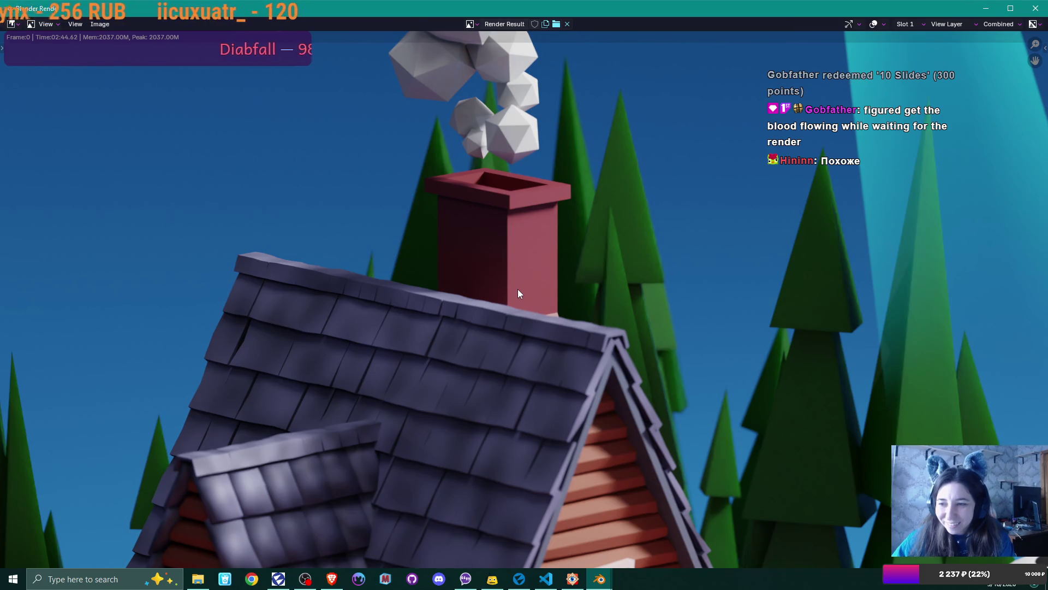
{"action": "scroll", "coordinate": [518, 289], "scroll_direction": "down", "scroll_amount": 5}
{"action": "scroll", "coordinate": [518, 290], "scroll_direction": "down", "scroll_amount": 1}
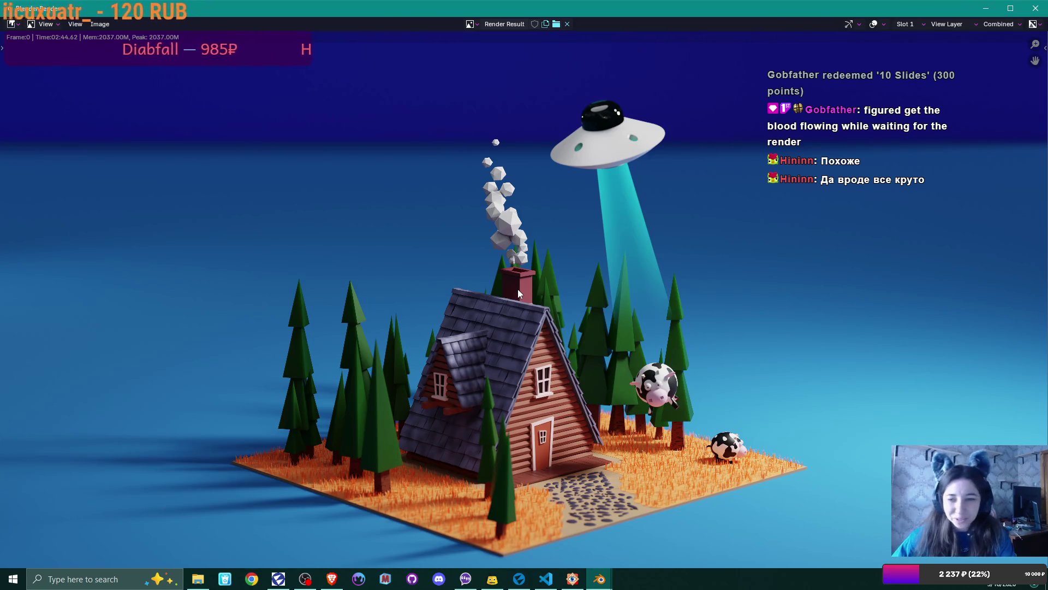
{"action": "scroll", "coordinate": [517, 289], "scroll_direction": "down", "scroll_amount": 1}
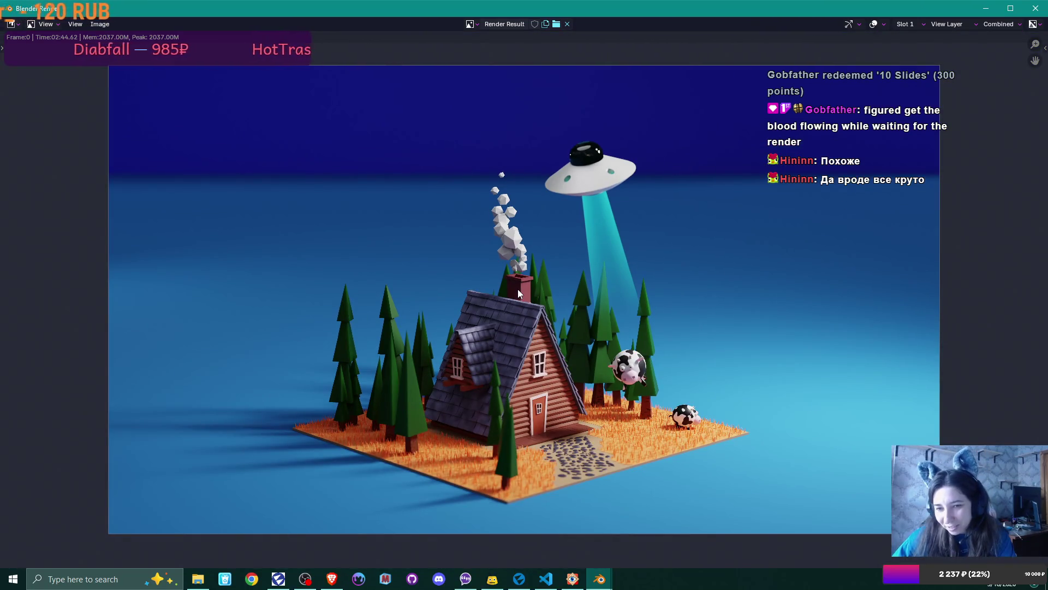
{"action": "scroll", "coordinate": [518, 290], "scroll_direction": "up", "scroll_amount": 1}
{"action": "left_click", "coordinate": [100, 24]}
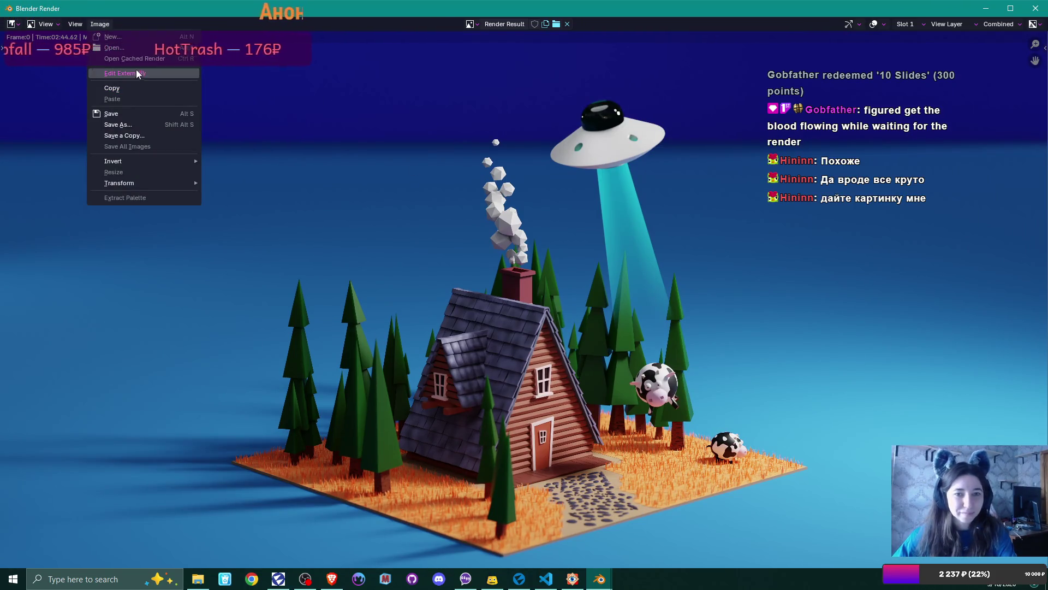
{"action": "left_click", "coordinate": [139, 124]}
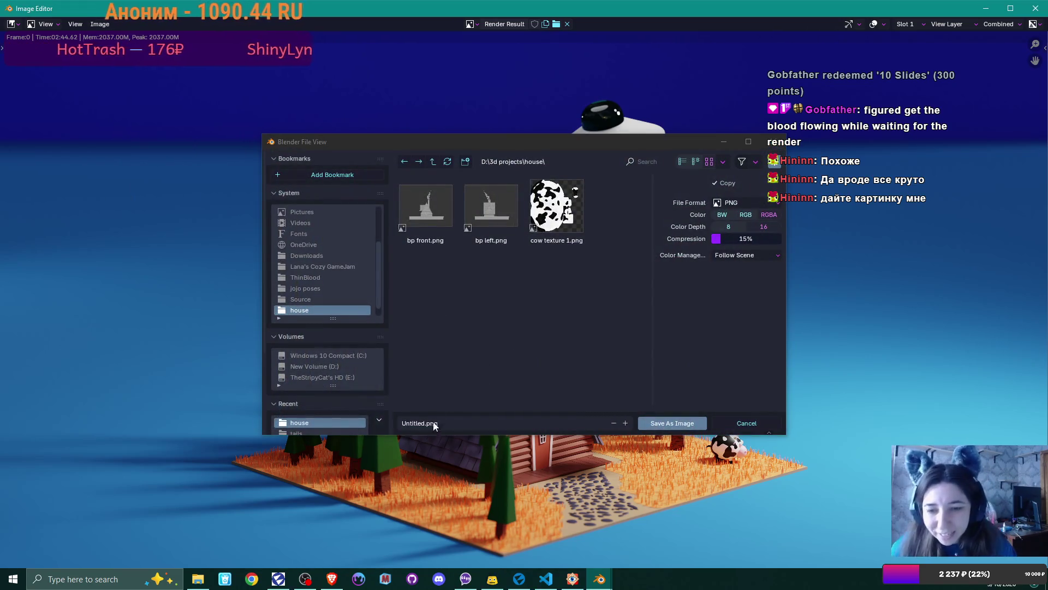
{"action": "left_click", "coordinate": [316, 212]}
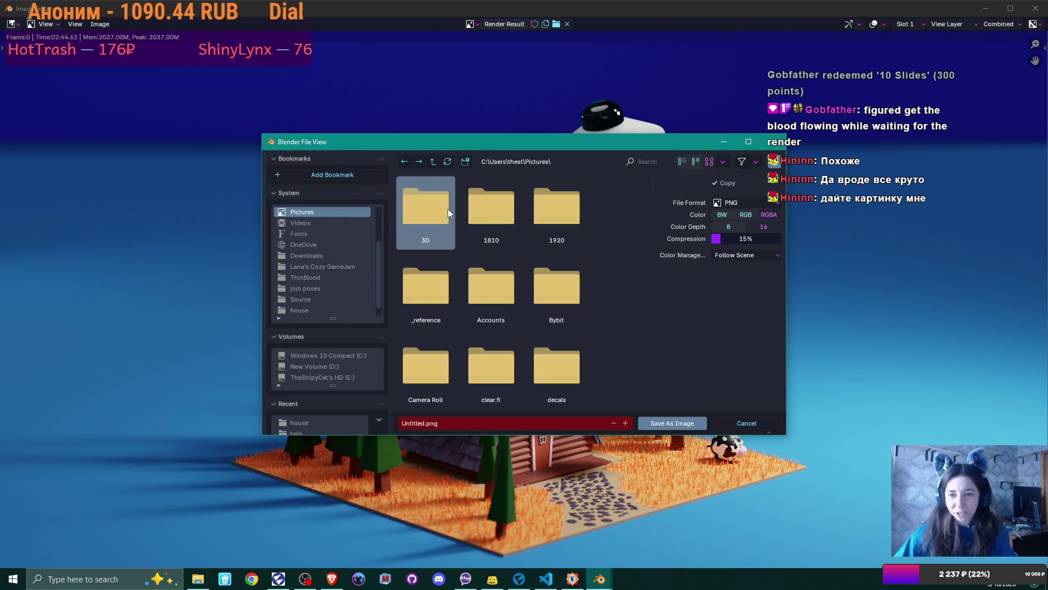
{"action": "double_click", "coordinate": [448, 208]}
Step: Name the file StupidCows with 0% PNG compression and save it
{"action": "scroll", "coordinate": [595, 275], "scroll_direction": "down", "scroll_amount": 1}
{"action": "scroll", "coordinate": [595, 276], "scroll_direction": "down", "scroll_amount": 5}
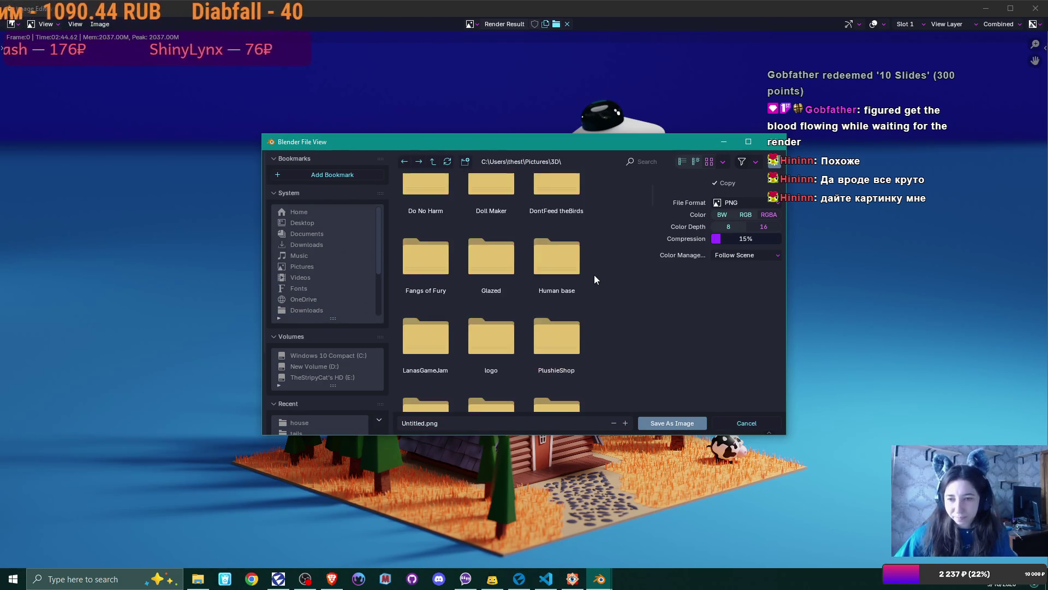
{"action": "scroll", "coordinate": [594, 279], "scroll_direction": "down", "scroll_amount": 1}
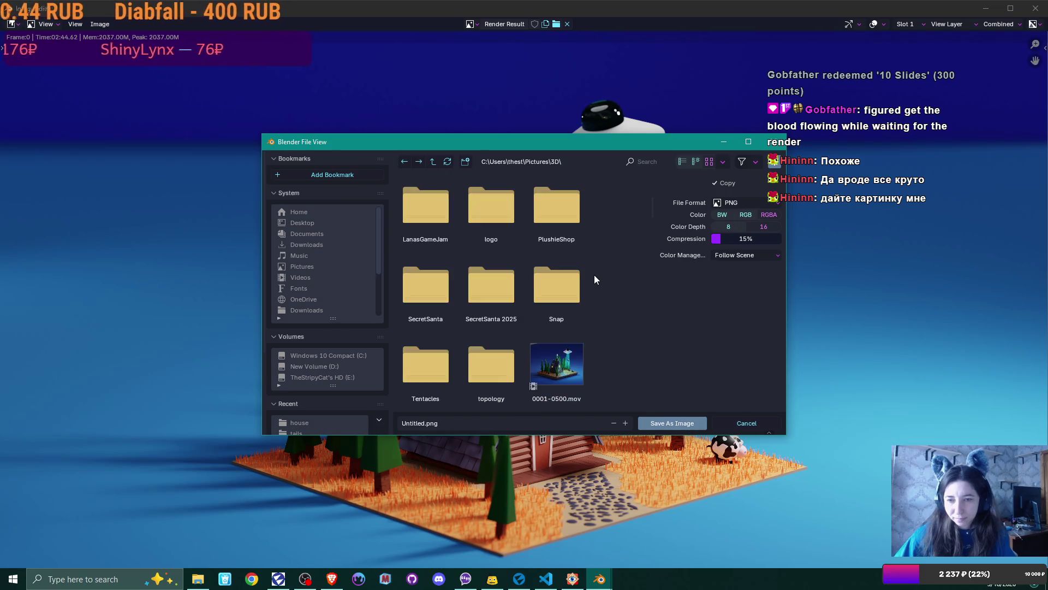
{"action": "left_click", "coordinate": [442, 423]}
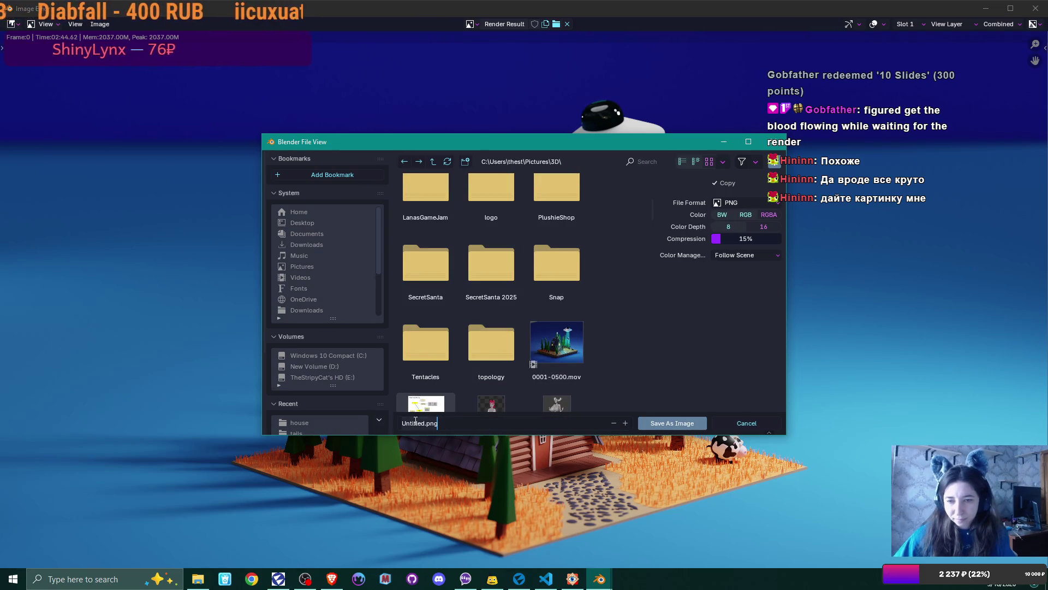
{"action": "type", "text": "Stu"}
{"action": "type", "text": "pidCow"}
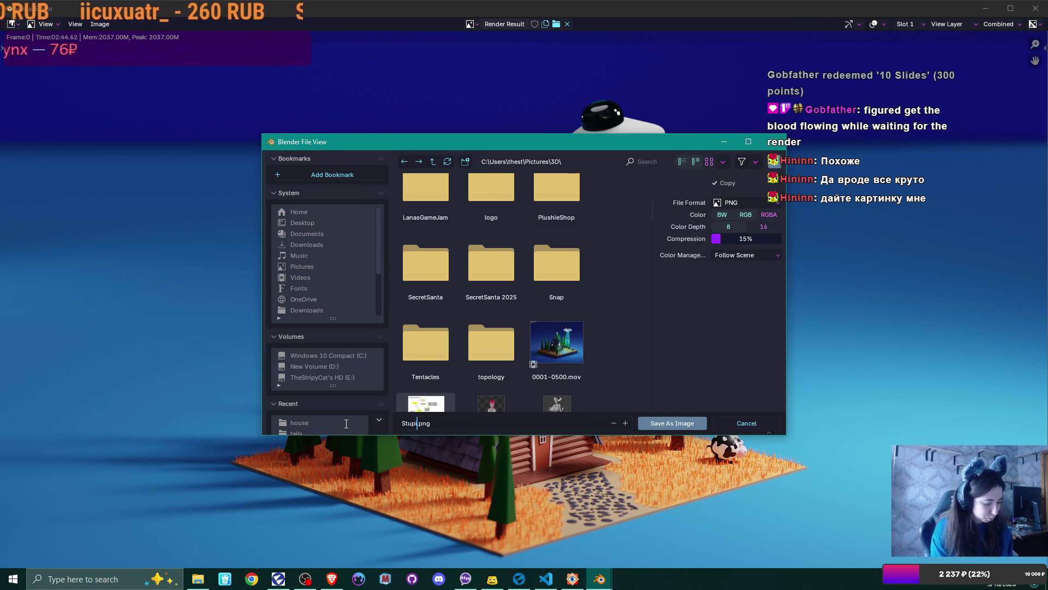
{"action": "type", "text": "s"}
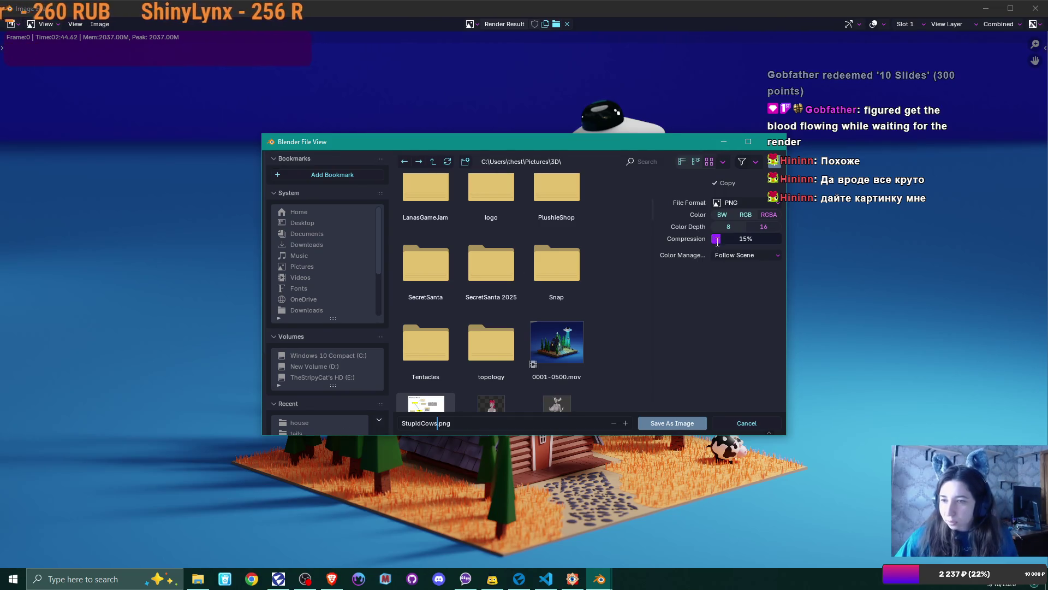
{"action": "left_click", "coordinate": [688, 245]}
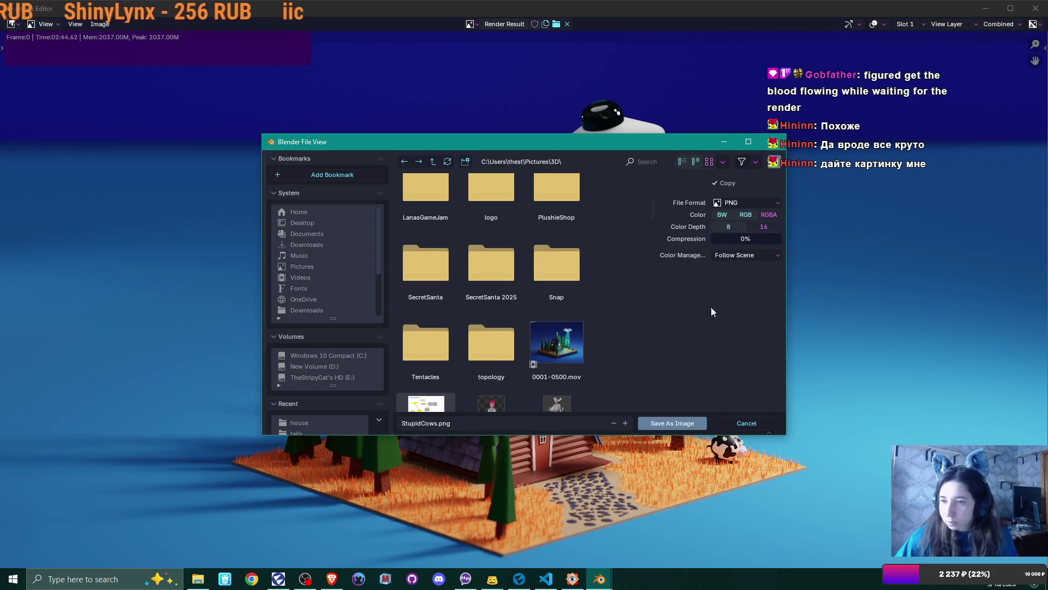
{"action": "left_click", "coordinate": [679, 418]}
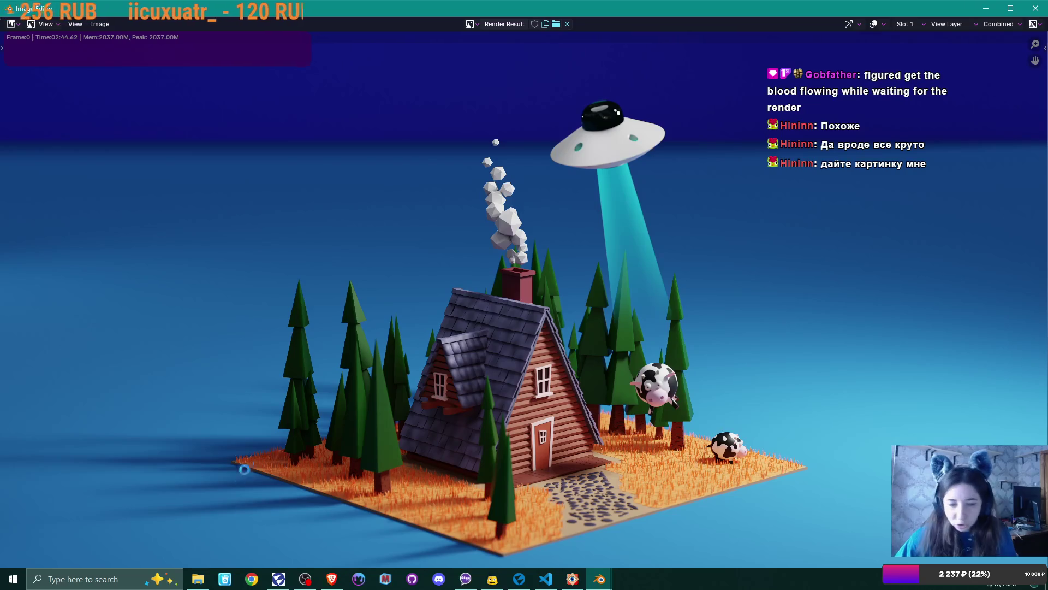
Step: In File Explorer, go to the 3D folder under Pictures on New Volume (D:)
{"action": "left_click", "coordinate": [198, 578]}
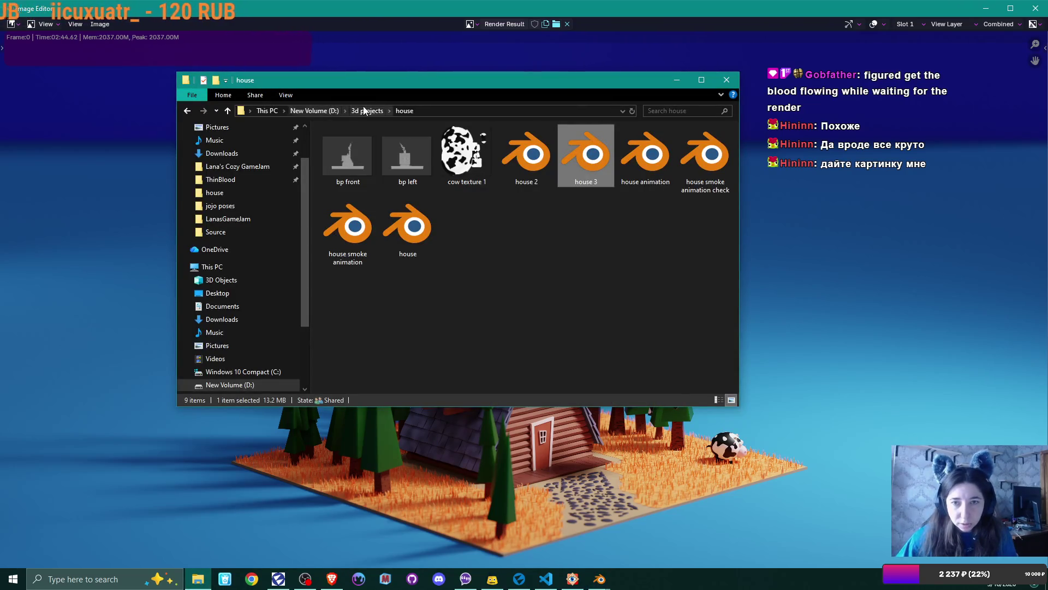
{"action": "left_click", "coordinate": [365, 111]}
{"action": "scroll", "coordinate": [516, 268], "scroll_direction": "down", "scroll_amount": 5}
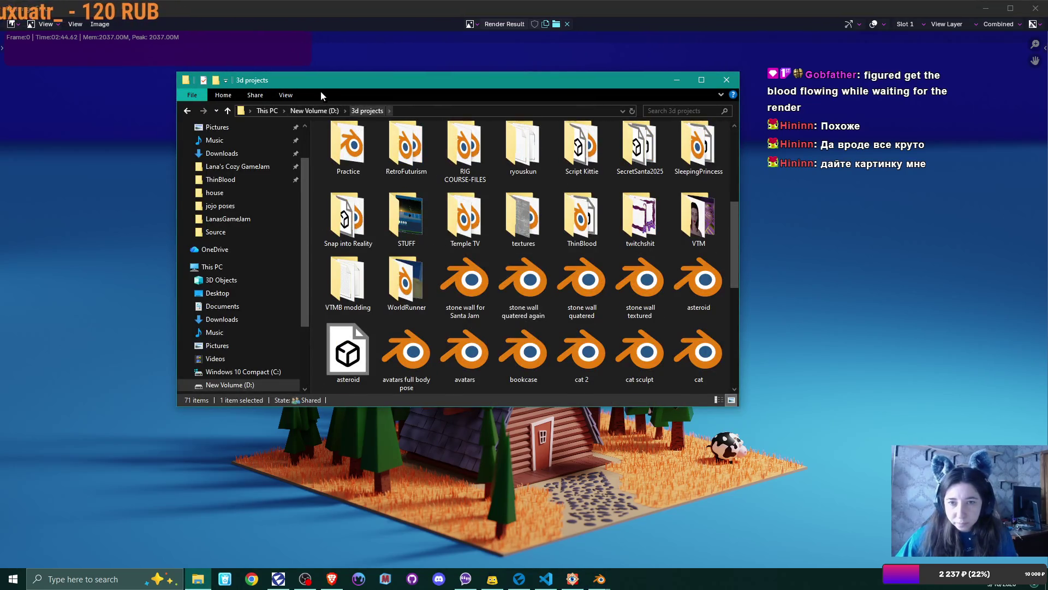
{"action": "left_click", "coordinate": [315, 111]}
{"action": "scroll", "coordinate": [240, 164], "scroll_direction": "up", "scroll_amount": 2}
{"action": "left_click", "coordinate": [244, 176]}
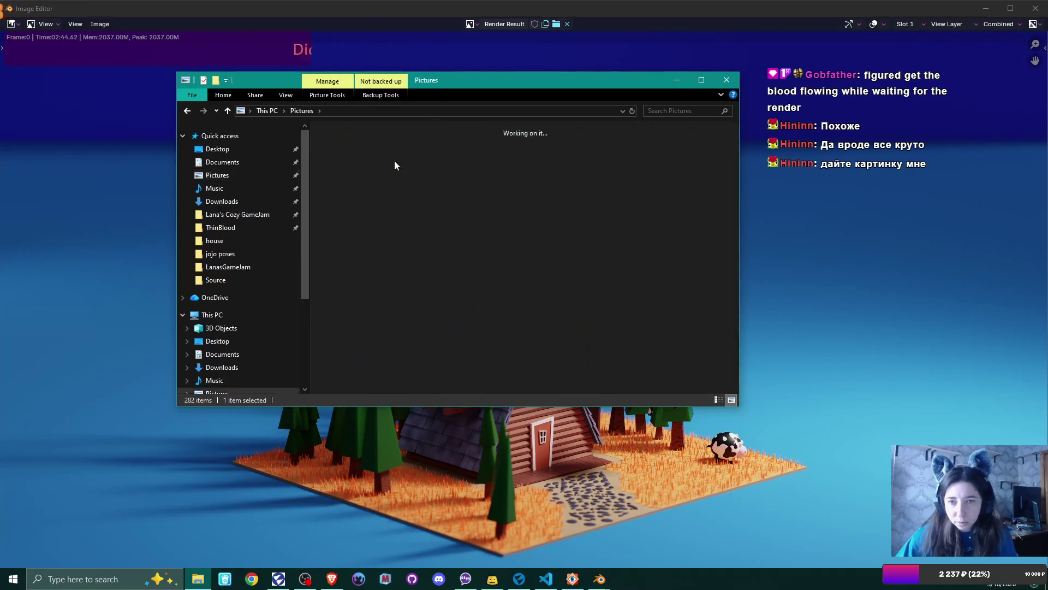
{"action": "double_click", "coordinate": [394, 165]}
Step: Find StupidCows.png in the folder and open it to preview the render
{"action": "scroll", "coordinate": [516, 250], "scroll_direction": "down", "scroll_amount": 6}
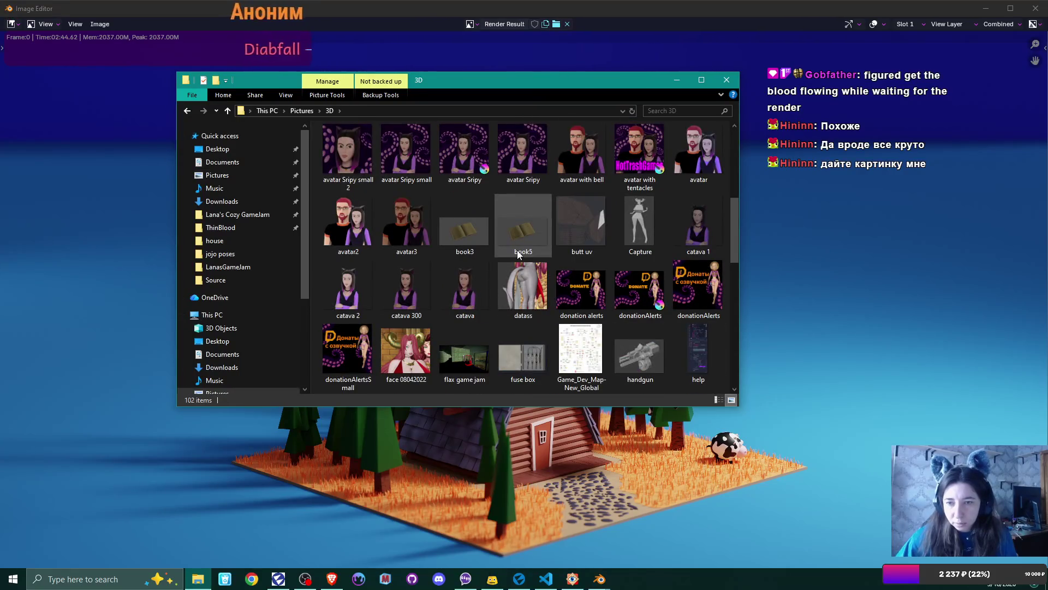
{"action": "scroll", "coordinate": [518, 253], "scroll_direction": "up", "scroll_amount": 3}
{"action": "scroll", "coordinate": [518, 252], "scroll_direction": "down", "scroll_amount": 5}
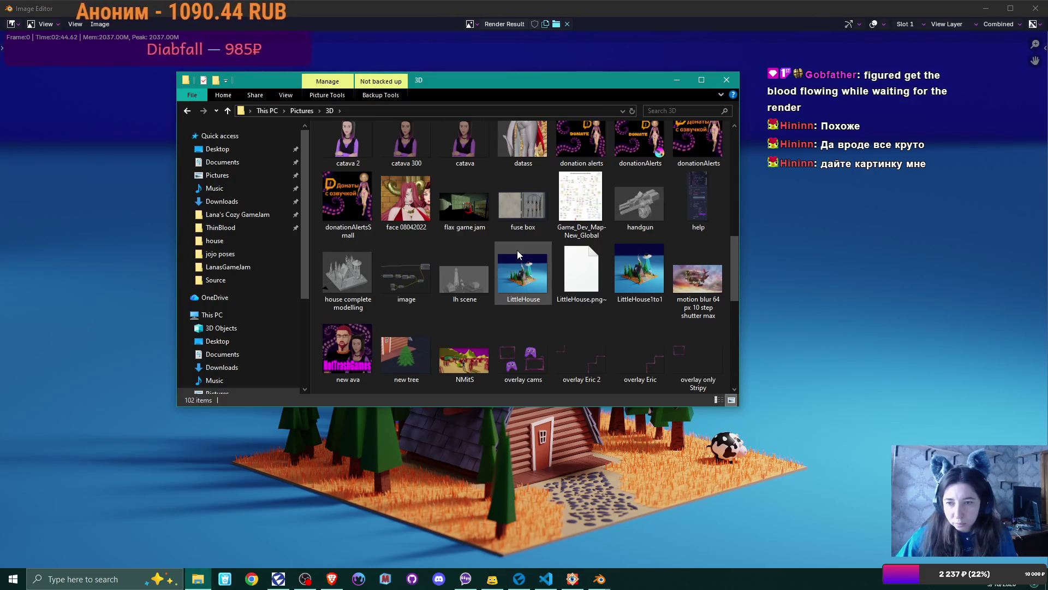
{"action": "scroll", "coordinate": [517, 254], "scroll_direction": "down", "scroll_amount": 3}
{"action": "scroll", "coordinate": [517, 254], "scroll_direction": "down", "scroll_amount": 3}
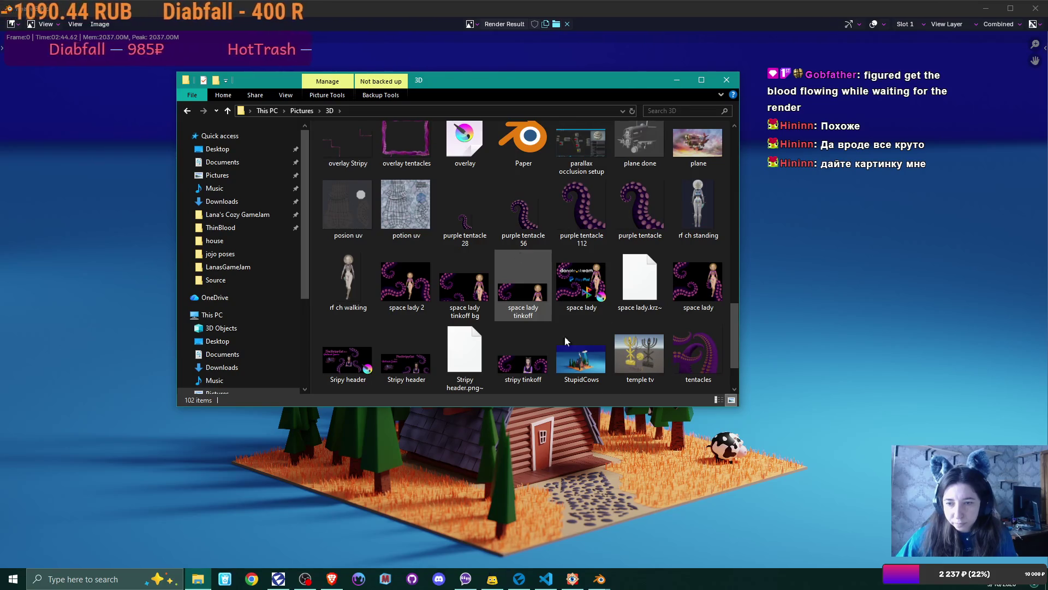
{"action": "left_click", "coordinate": [588, 356]}
{"action": "double_click", "coordinate": [588, 357]}
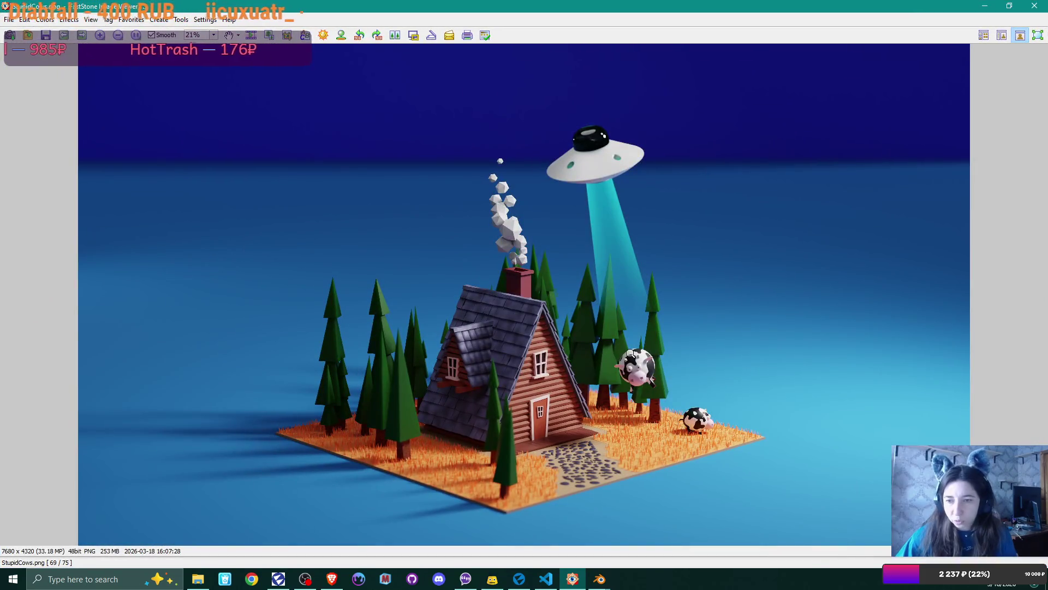
Step: Close the viewer and extra windows, save house 3.blend, and switch to Flax's PlushieShop project
{"action": "left_click", "coordinate": [1034, 6]}
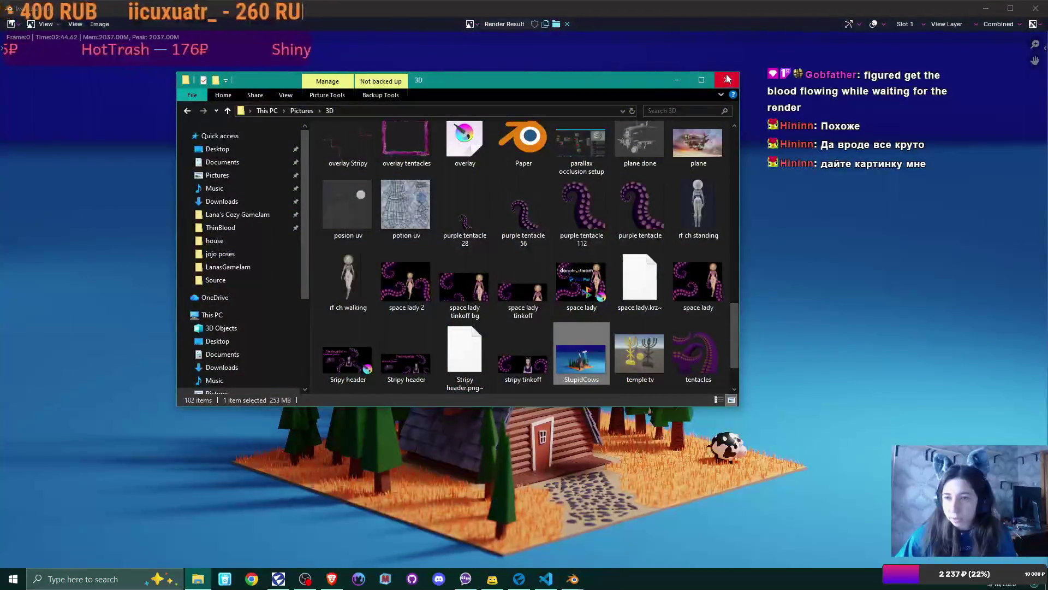
{"action": "left_click", "coordinate": [727, 80]}
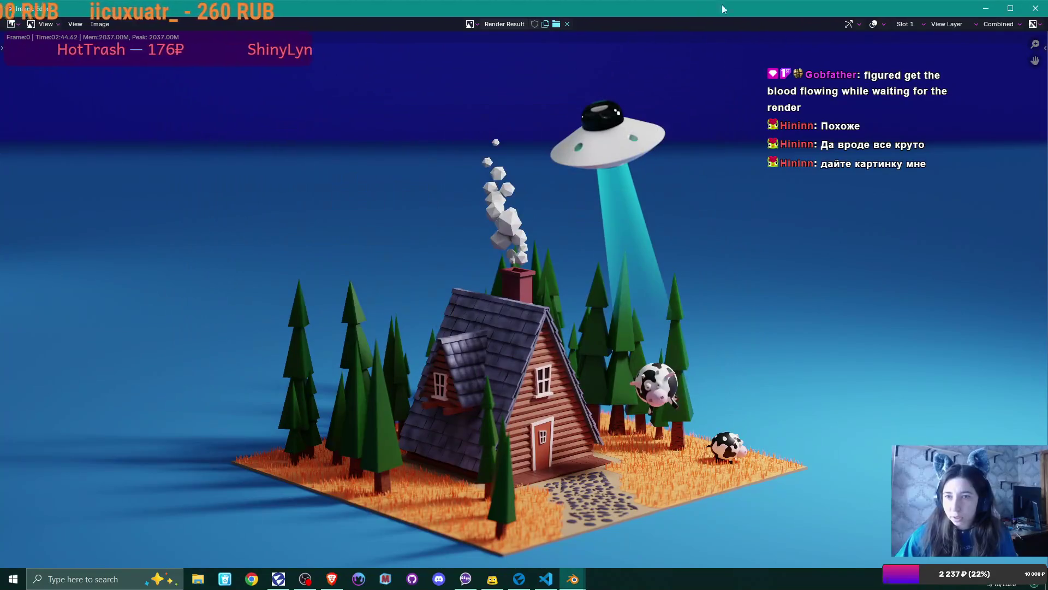
{"action": "left_click", "coordinate": [1035, 8]}
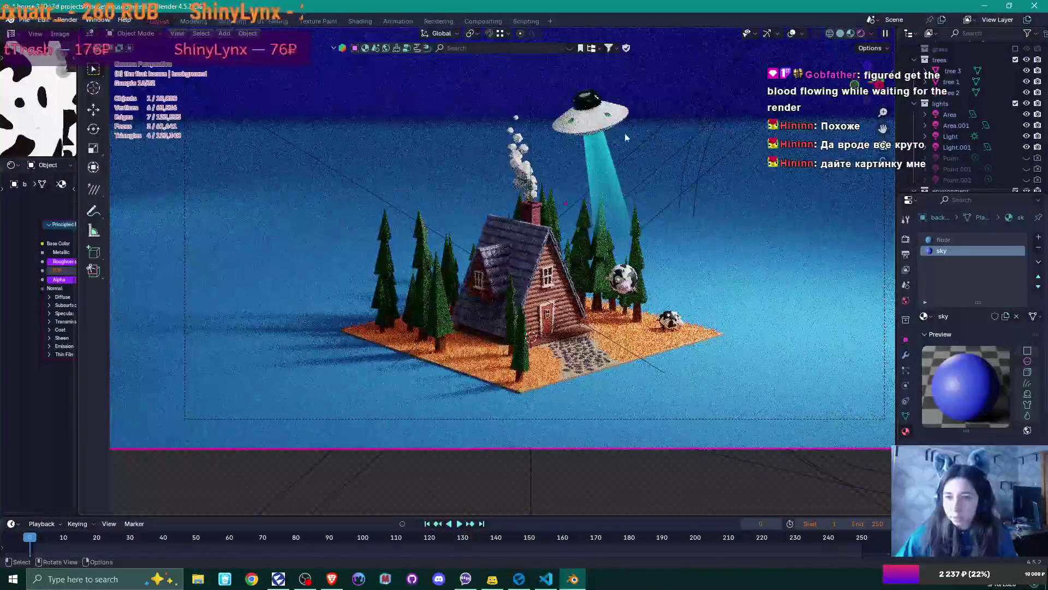
{"action": "key", "text": "ctrl+s"}
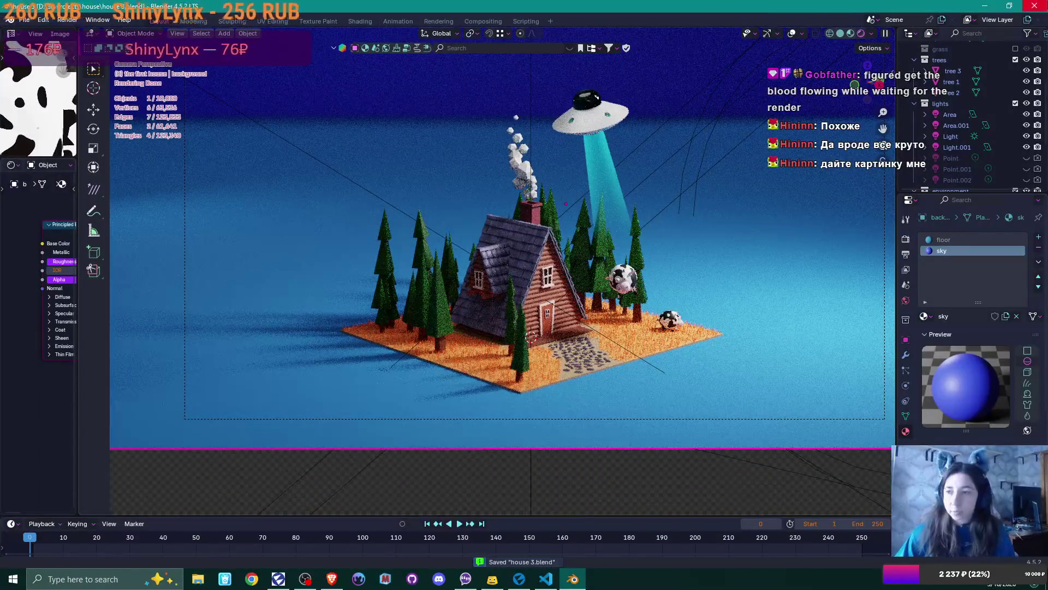
{"action": "key", "text": "alt+Tab"}
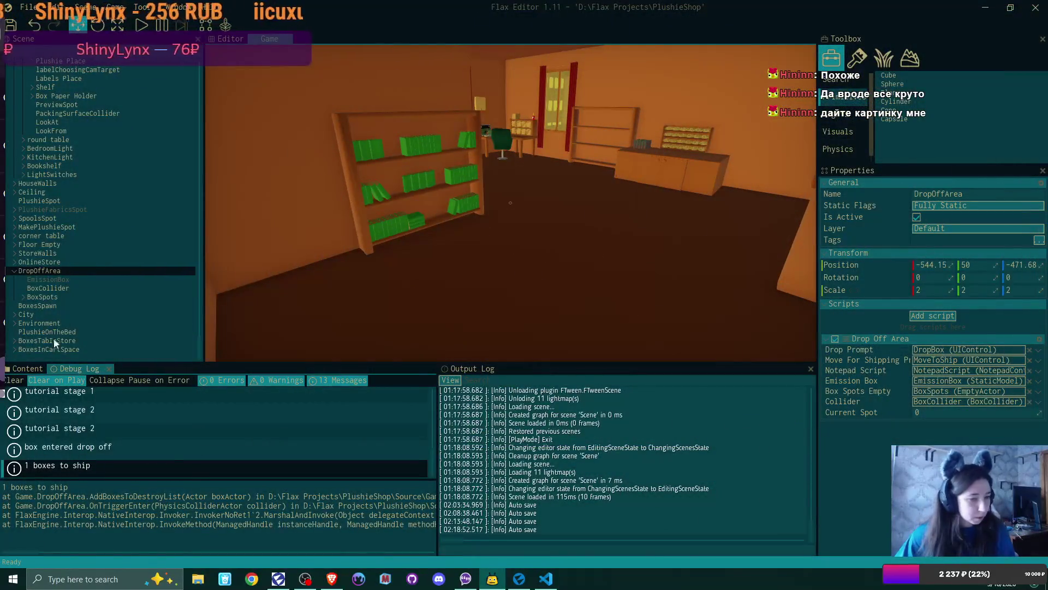
{"action": "left_click", "coordinate": [13, 578]}
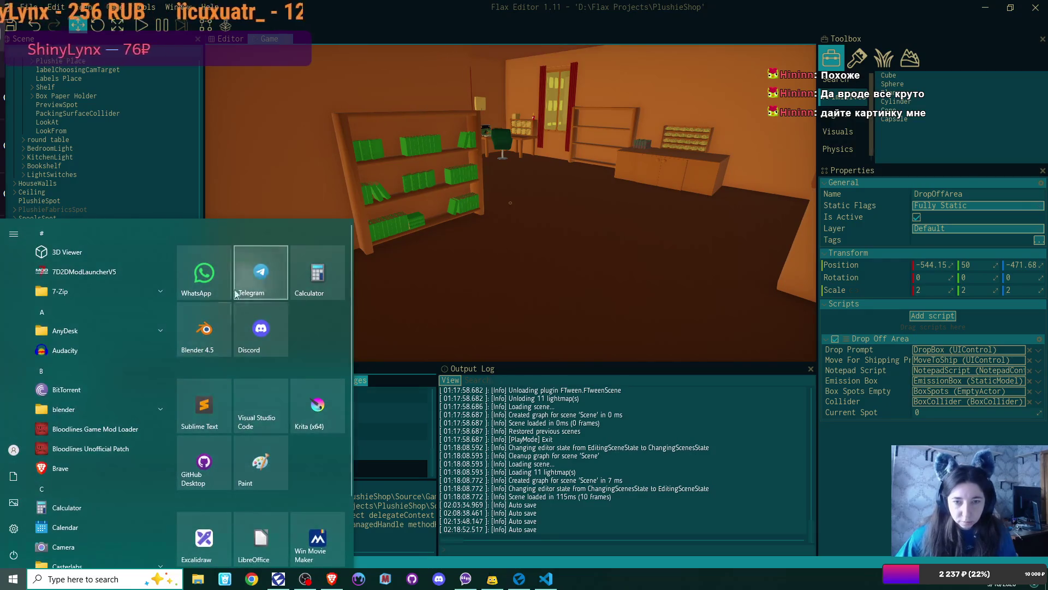
{"action": "key", "text": "Escape"}
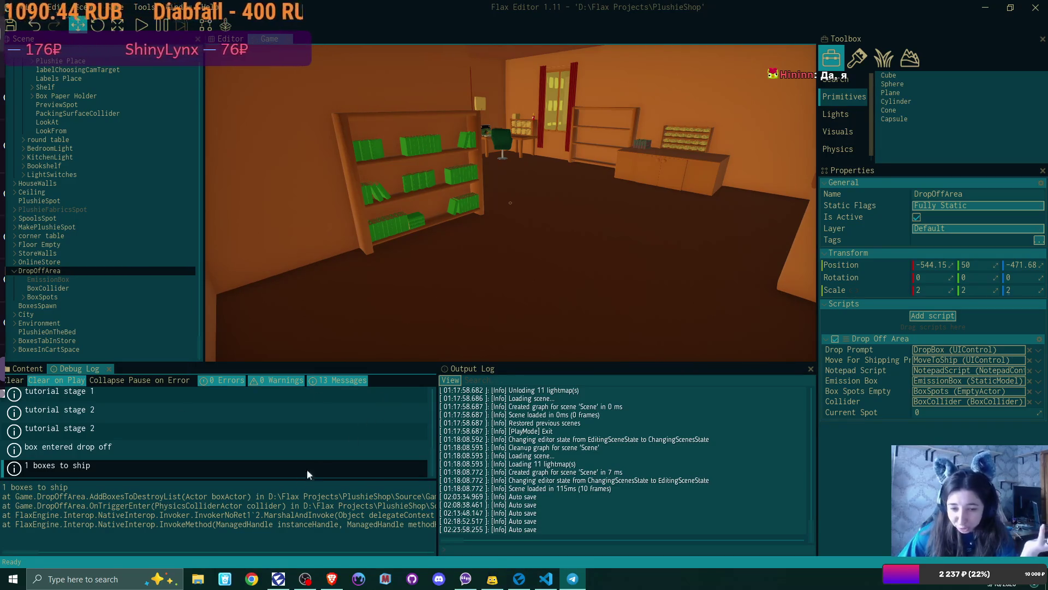
{"action": "left_click", "coordinate": [198, 579]}
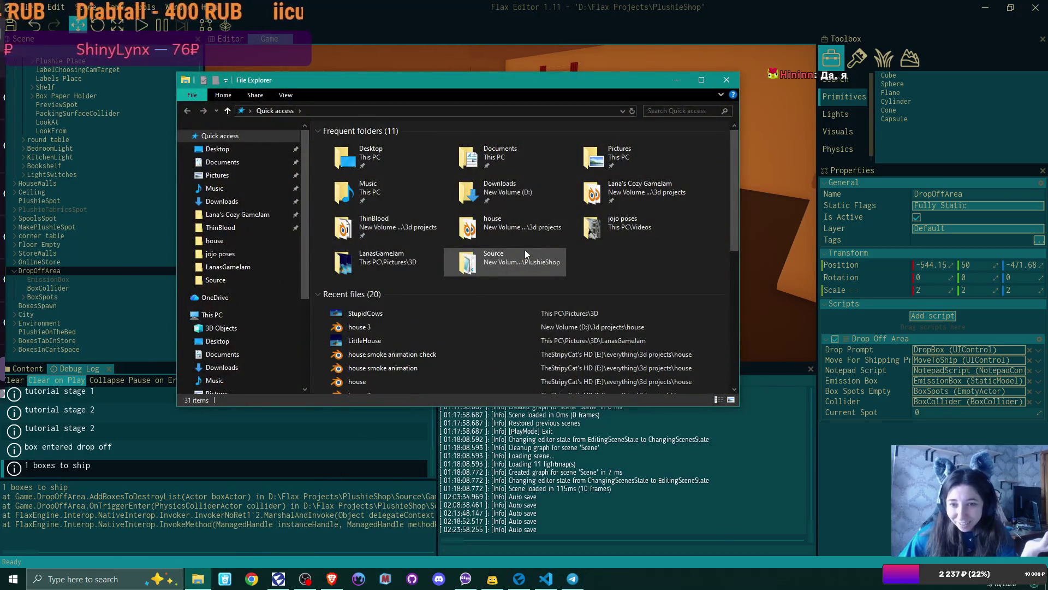
Step: Open StupidCows.png from Quick access Recent files in FastStone Image Viewer
{"action": "left_click", "coordinate": [368, 314]}
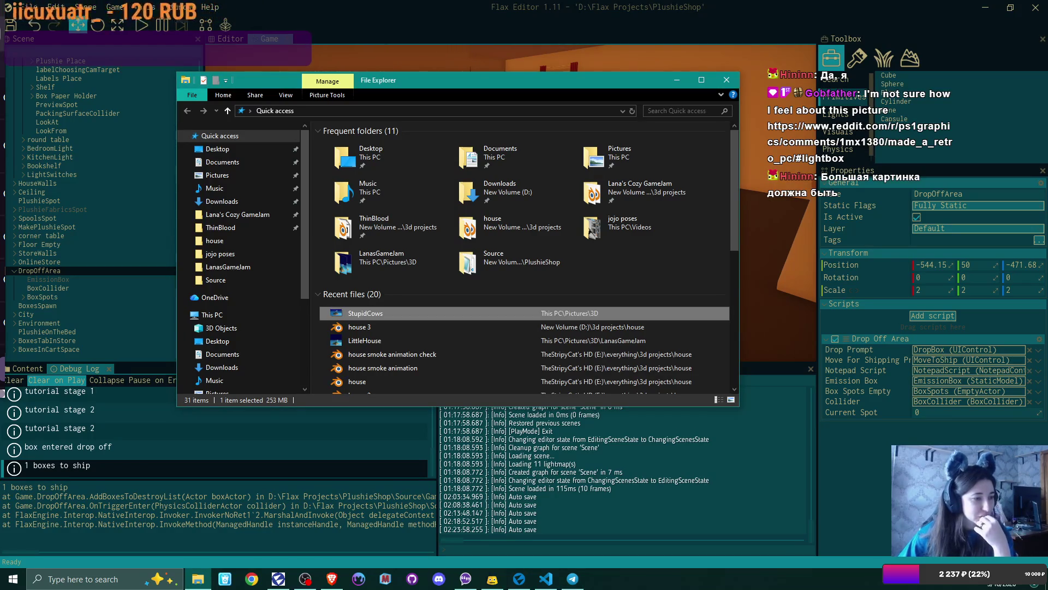
{"action": "double_click", "coordinate": [392, 312]}
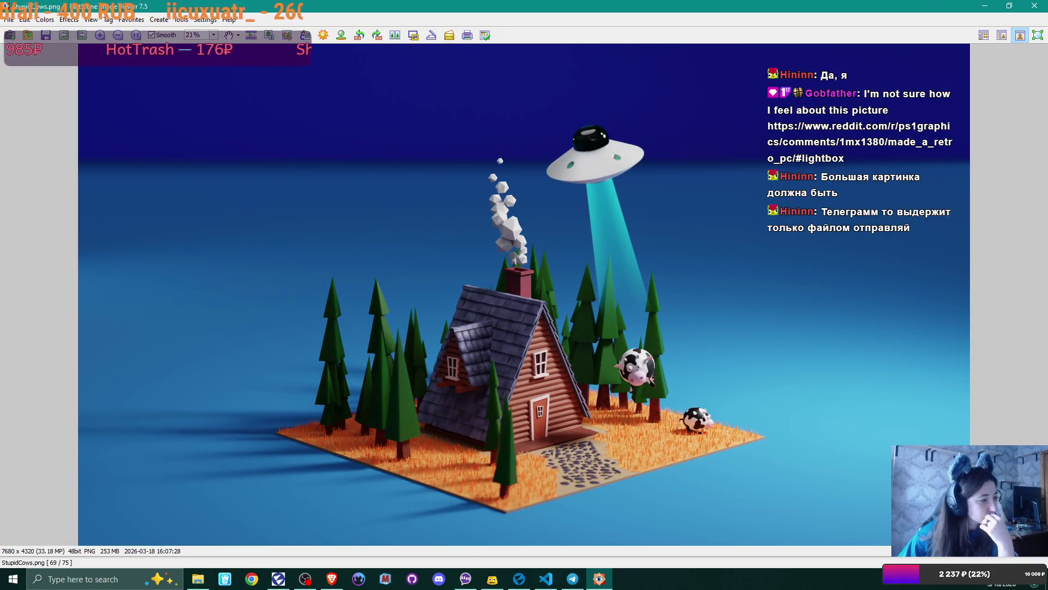
Step: Cycle past Telegram and the image viewer to the Brave window with the Reddit post
{"action": "key", "text": "alt+Tab"}
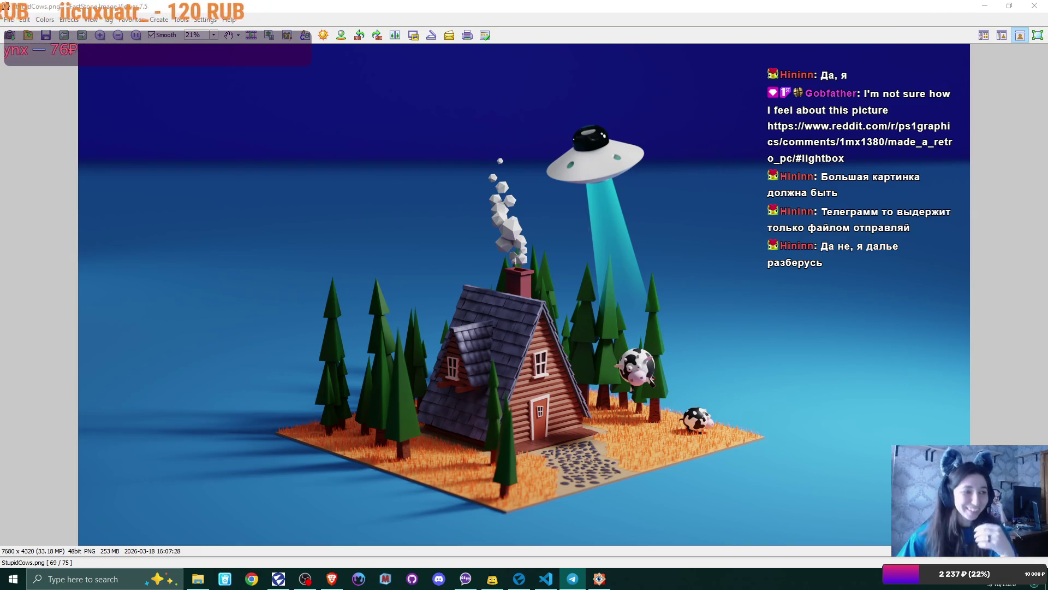
{"action": "key", "text": "alt+Tab"}
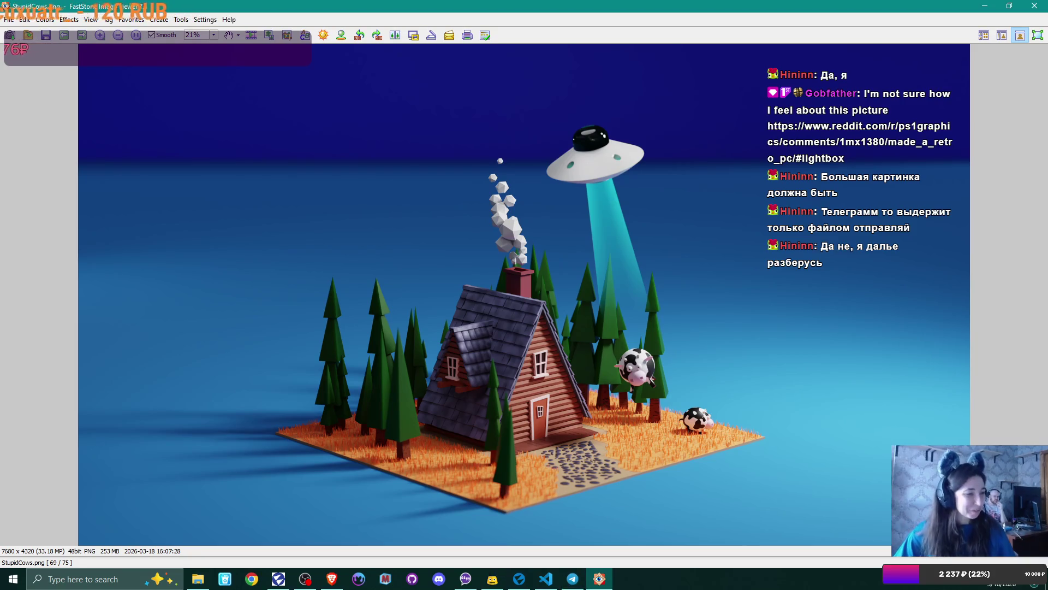
{"action": "key", "text": "alt+Tab"}
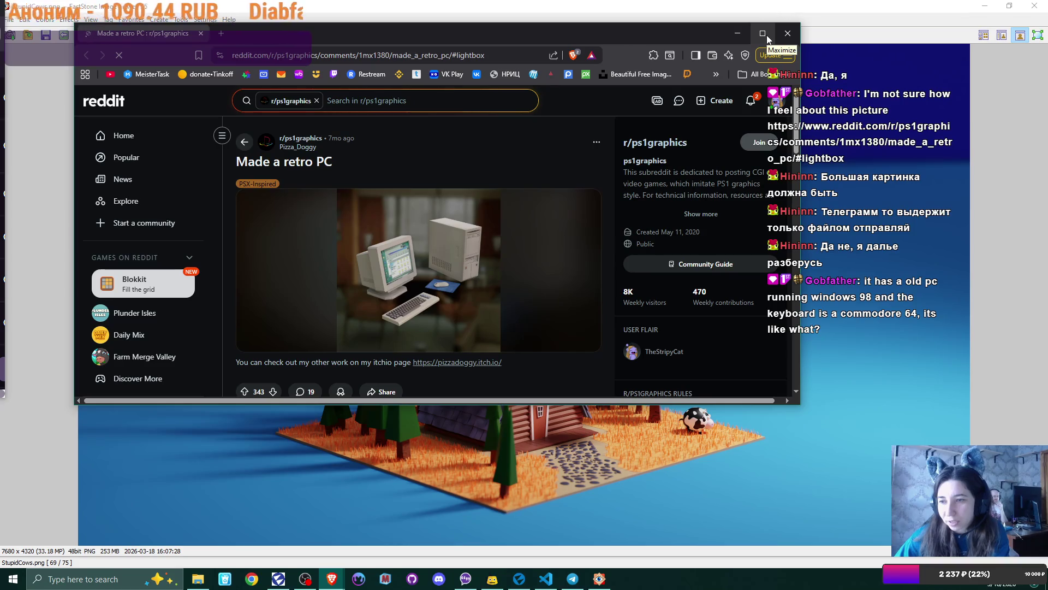
Step: Maximize Brave, scroll through the 'Made a retro PC' post, then return to StupidCows.png
{"action": "left_click", "coordinate": [766, 35]}
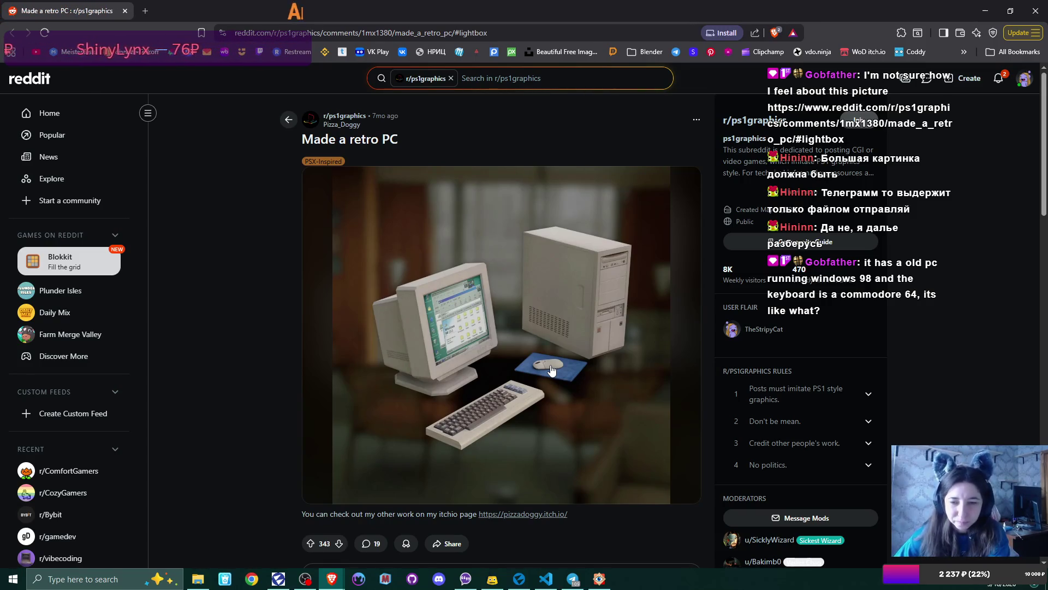
{"action": "scroll", "coordinate": [551, 369], "scroll_direction": "down", "scroll_amount": 1}
{"action": "scroll", "coordinate": [551, 370], "scroll_direction": "up", "scroll_amount": 1}
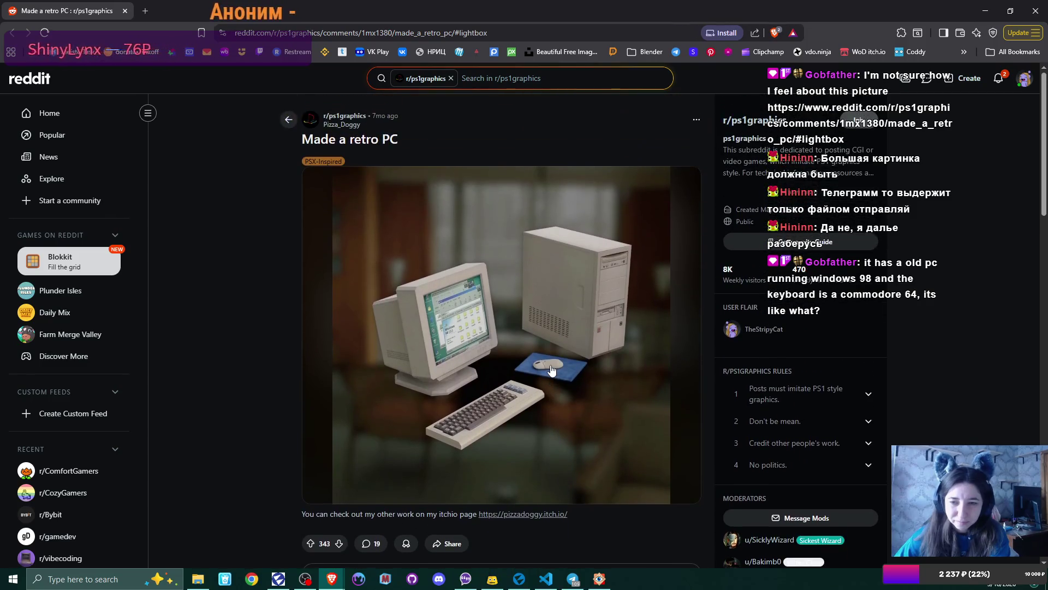
{"action": "scroll", "coordinate": [552, 370], "scroll_direction": "down", "scroll_amount": 1}
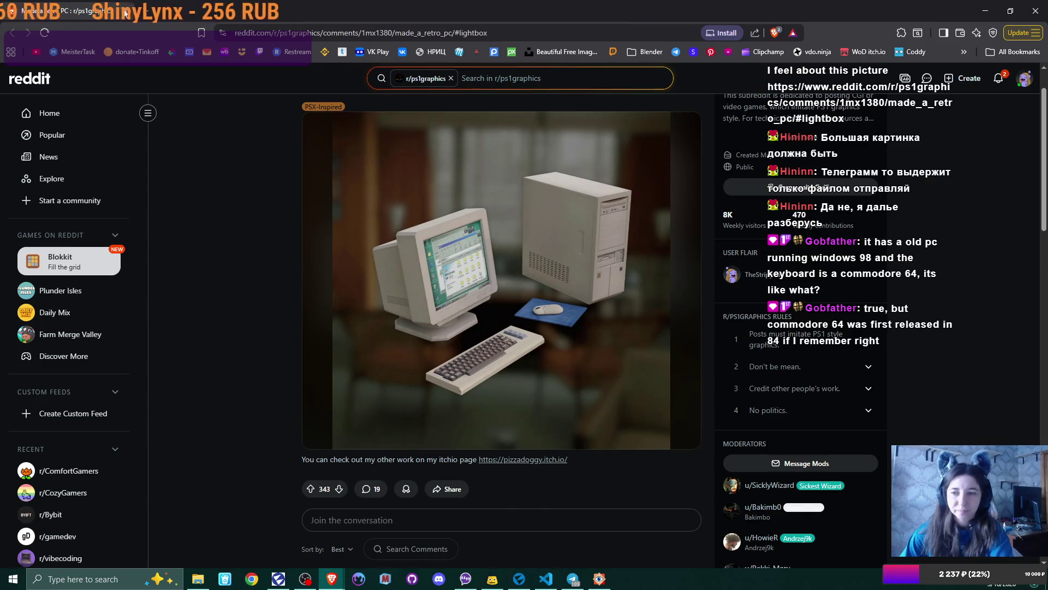
{"action": "key", "text": "alt+Tab"}
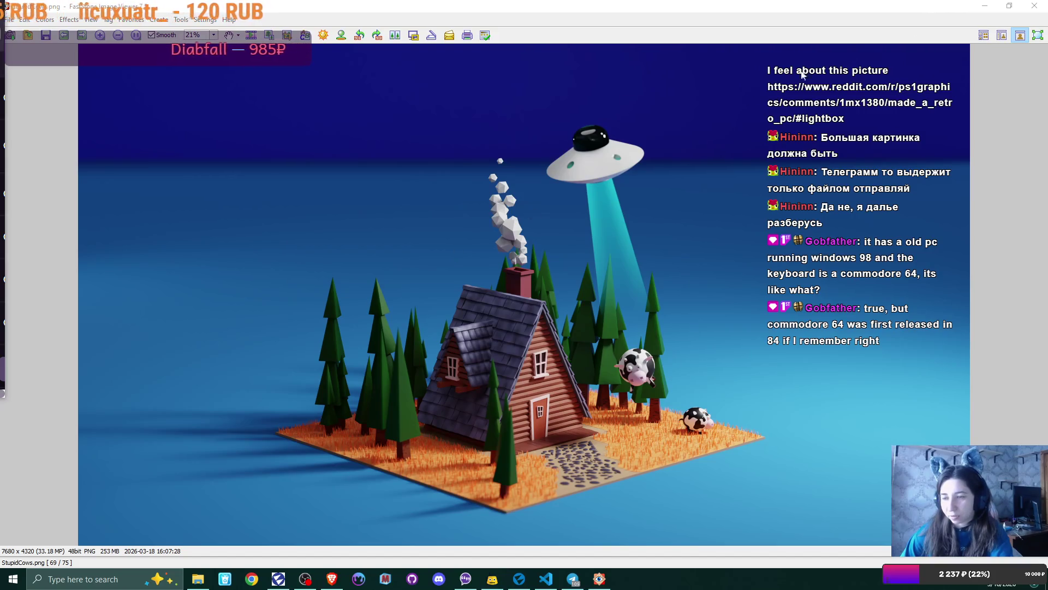
Step: Close FastStone Image Viewer and move File Explorer off the Flax Editor window
{"action": "left_click", "coordinate": [1042, 9]}
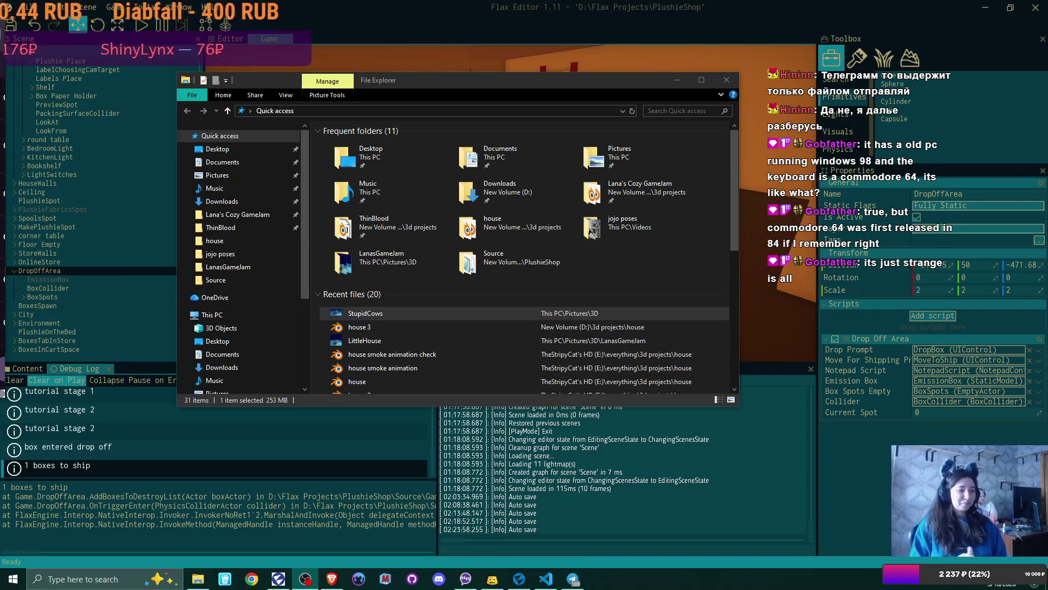
{"action": "left_click", "coordinate": [511, 203]}
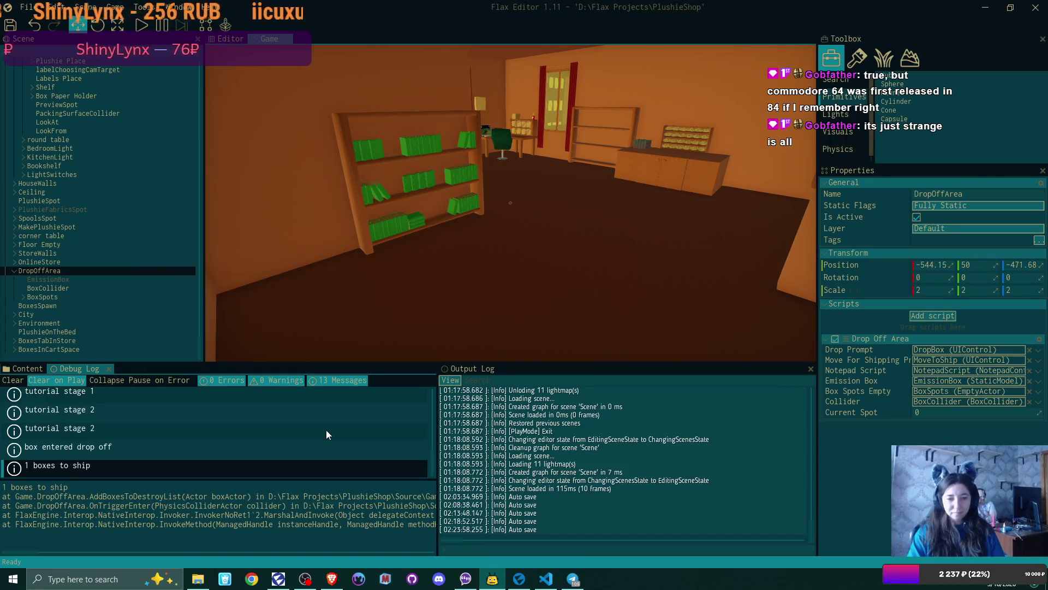
Step: View the 'box entered drop off' stack trace, then select script.thisBox.firstBox in DropOffArea.cs
{"action": "left_click", "coordinate": [137, 449]}
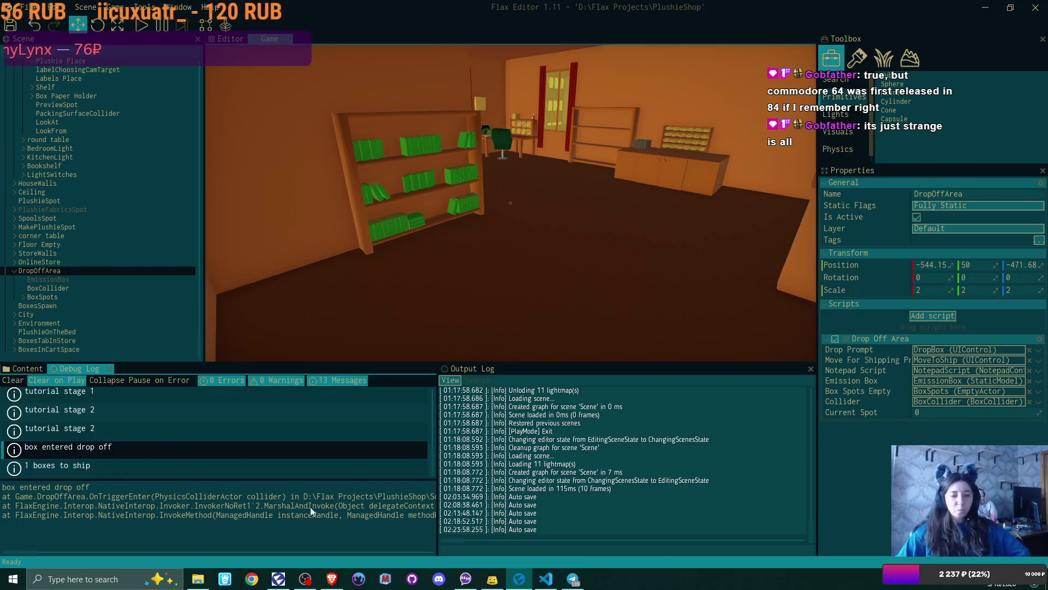
{"action": "left_click", "coordinate": [546, 579]}
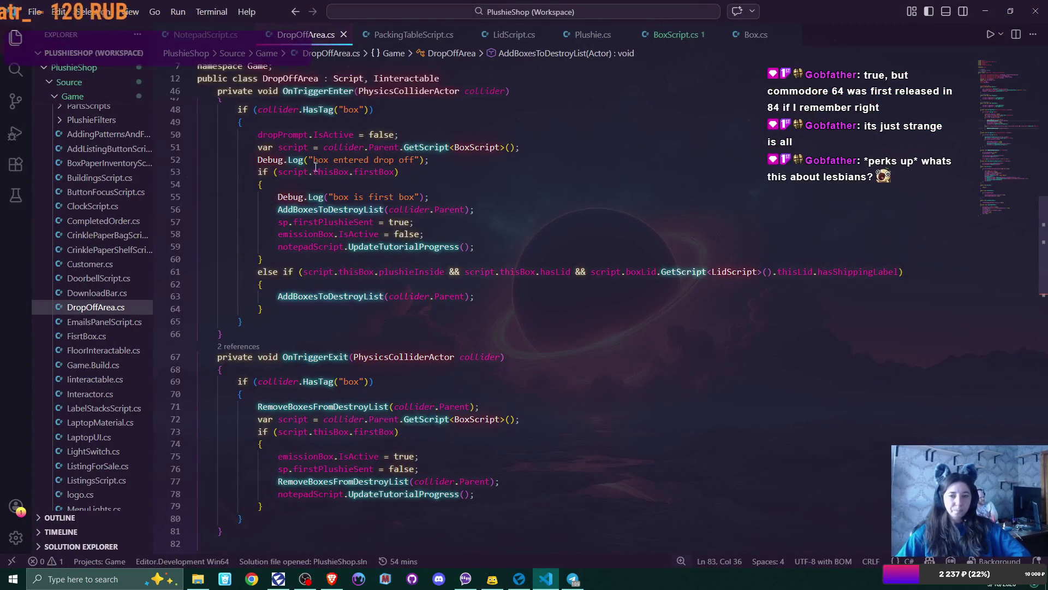
{"action": "left_click_drag", "start_coordinate": [280, 172], "coordinate": [400, 173]}
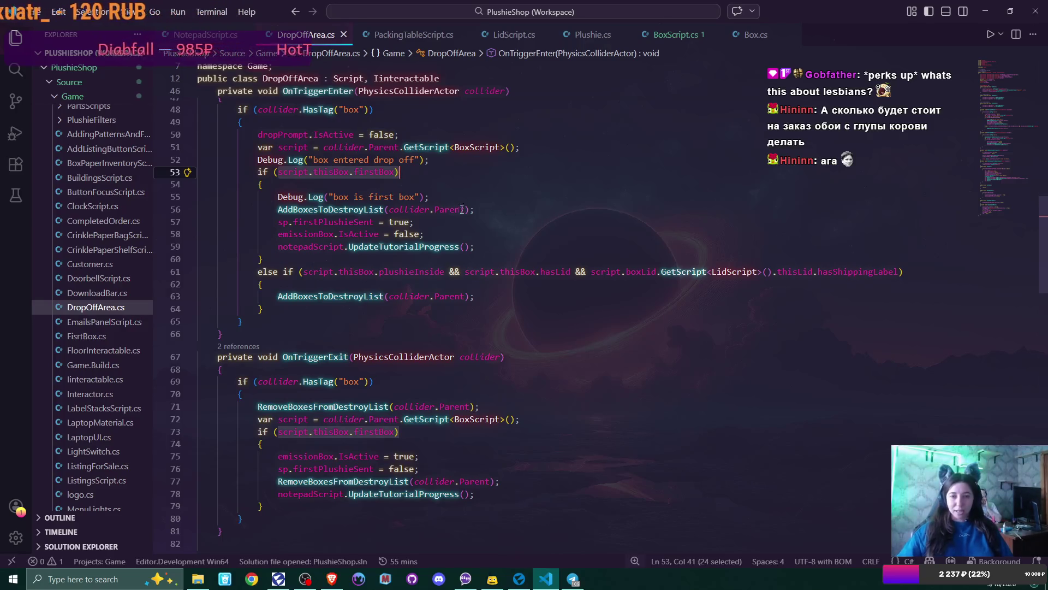
Step: Insert an empty line after line 52's 'box entered drop off' log and select Debug.Log
{"action": "left_click", "coordinate": [375, 174]}
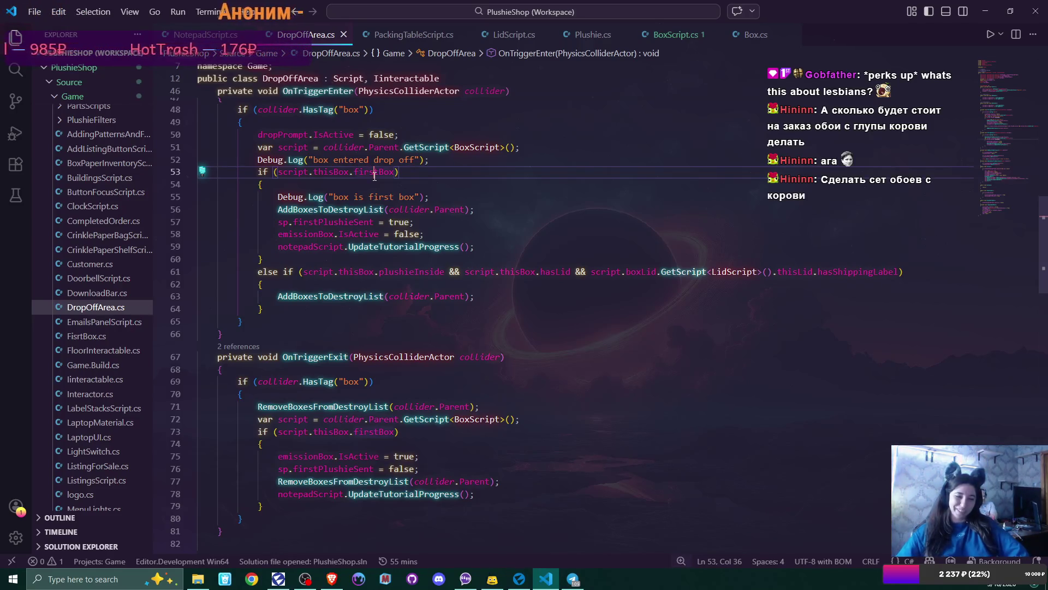
{"action": "key", "text": "End"}
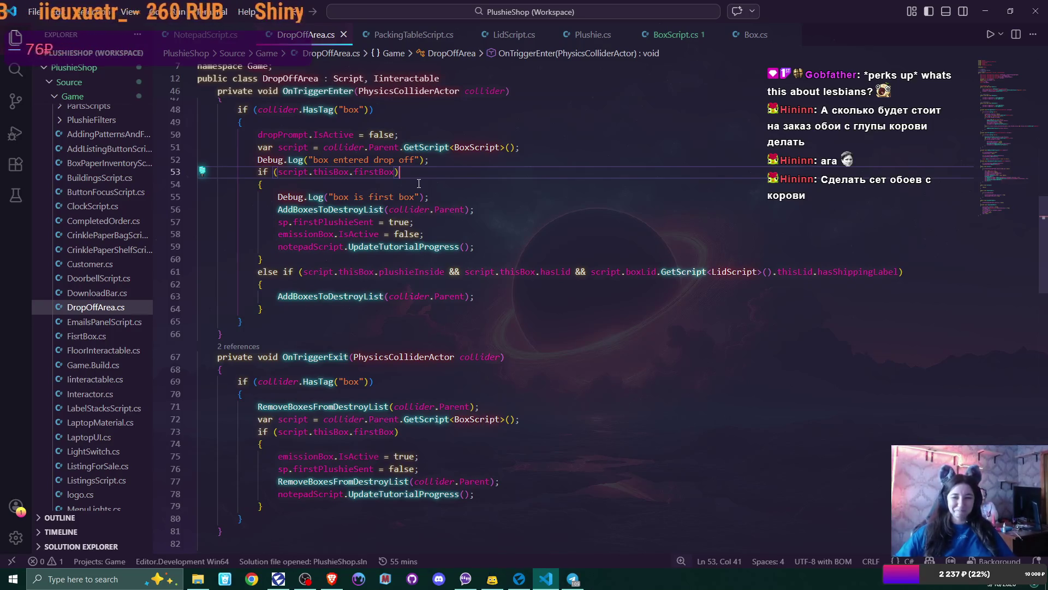
{"action": "mouse_move", "coordinate": [446, 207]}
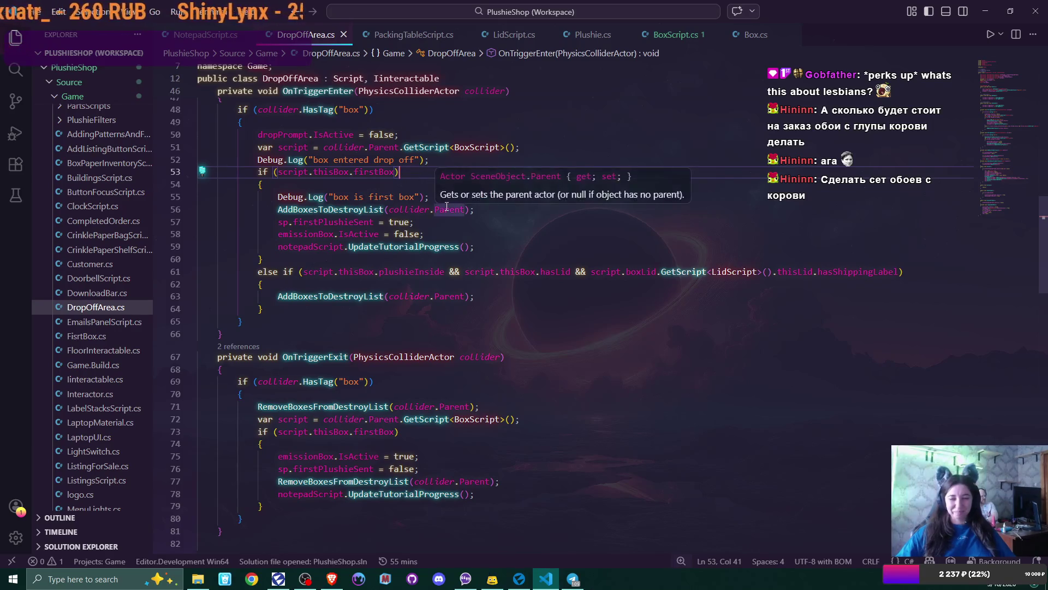
{"action": "left_click", "coordinate": [404, 198]}
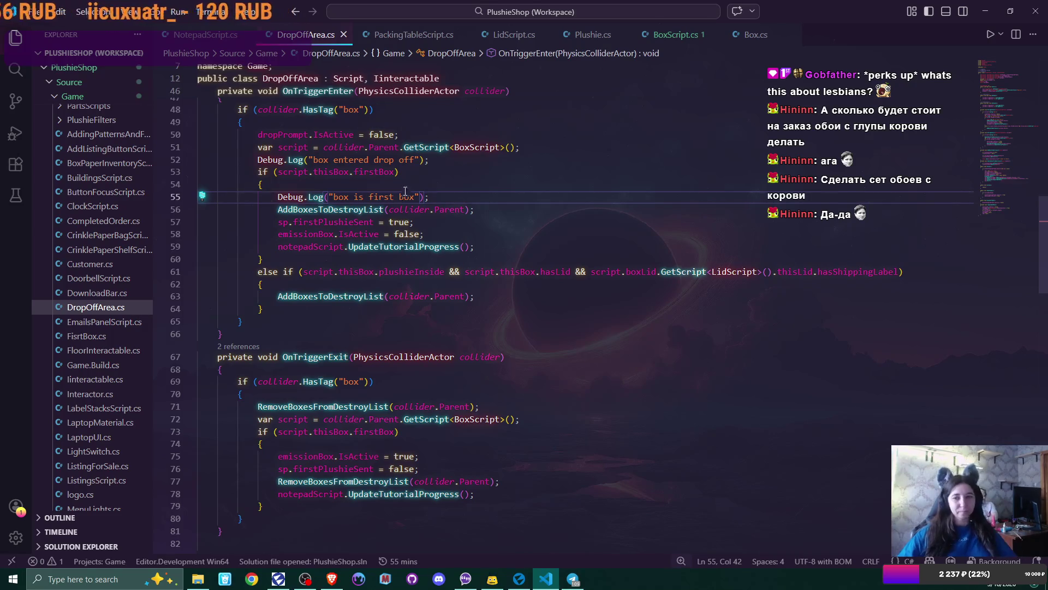
{"action": "left_click", "coordinate": [438, 163]}
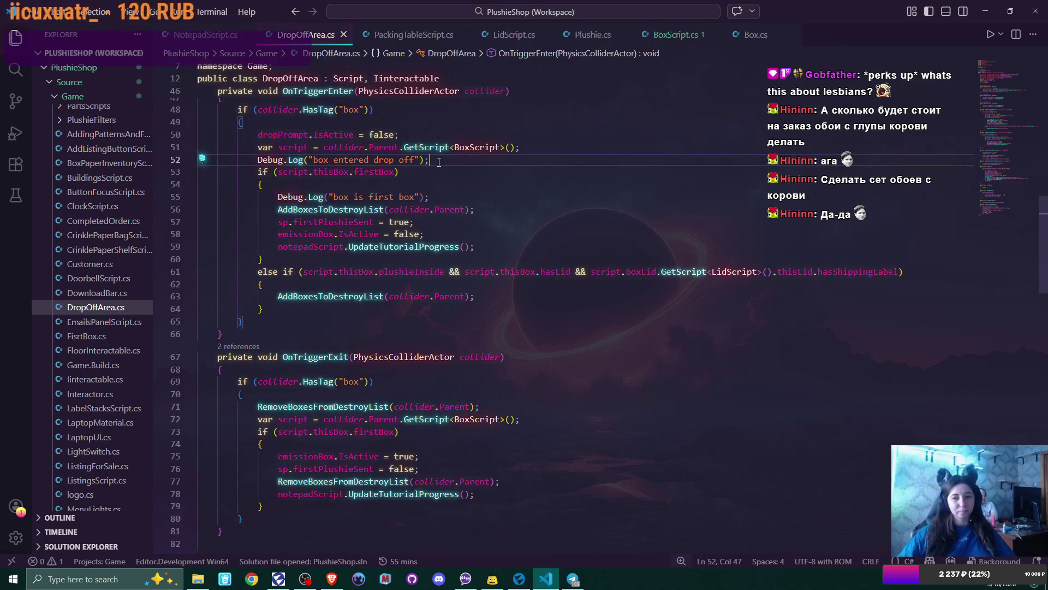
{"action": "key", "text": "Return"}
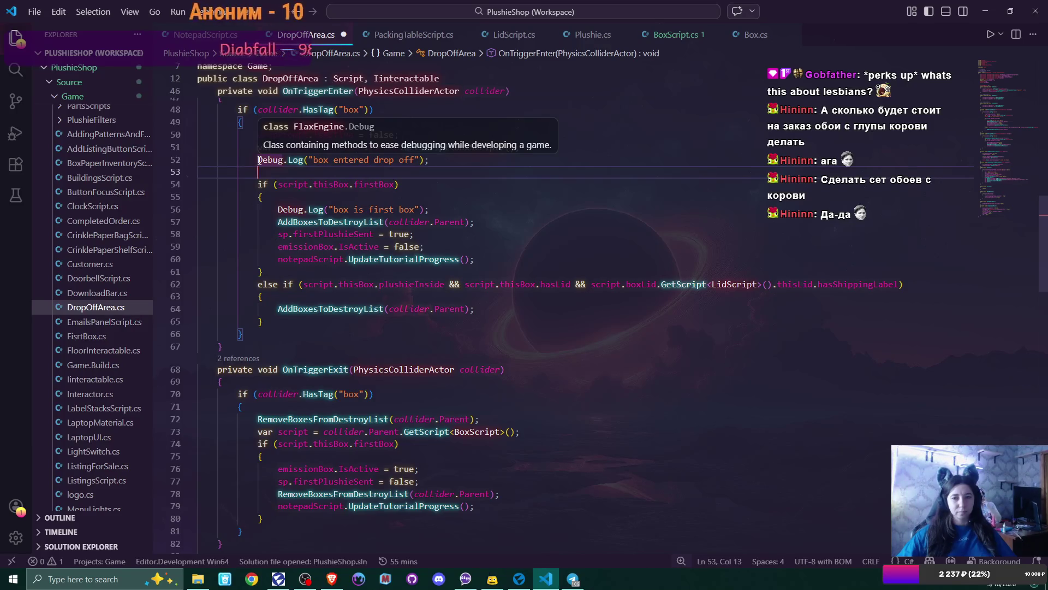
{"action": "left_click_drag", "start_coordinate": [258, 159], "coordinate": [305, 160]}
{"action": "key", "text": "ctrl+c"}
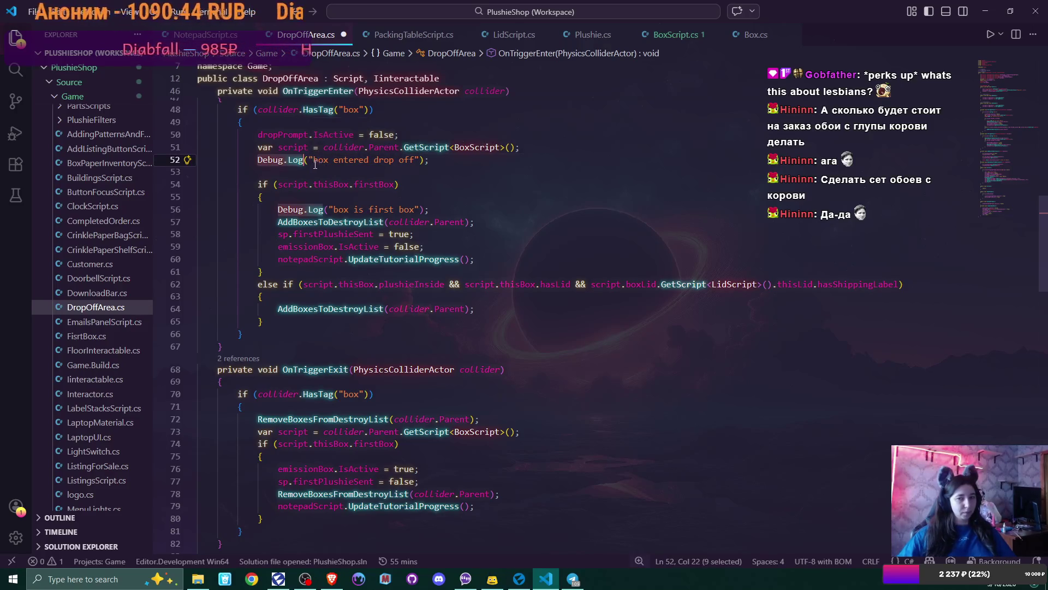
Step: Write Debug.Log(script.thisBox.firstBox + " first box"); on line 53 of DropOffArea.cs
{"action": "left_click", "coordinate": [339, 172]}
{"action": "key", "text": "ctrl+v"}
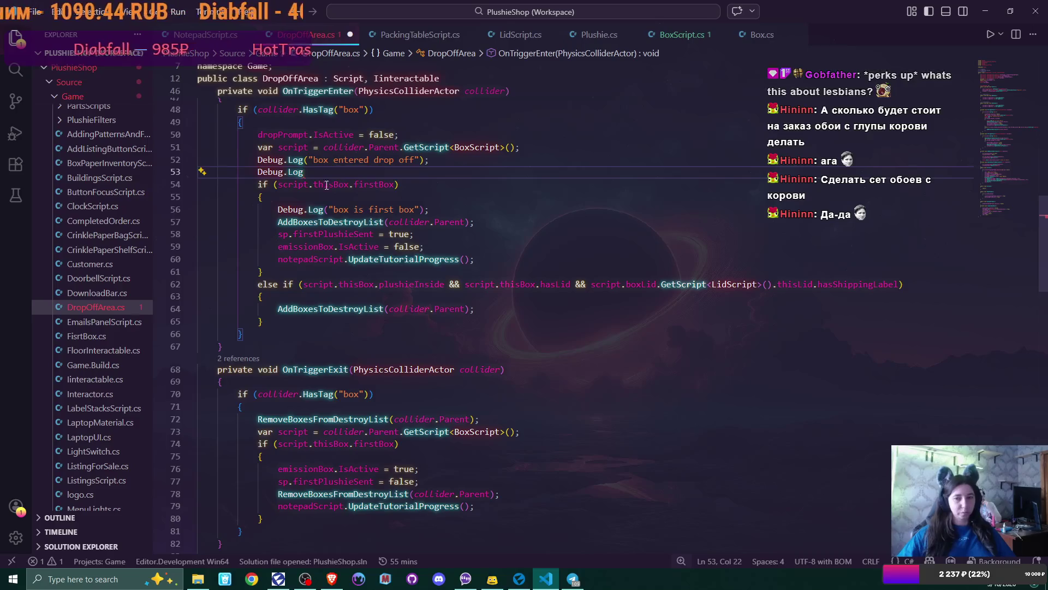
{"action": "left_click_drag", "start_coordinate": [278, 185], "coordinate": [397, 186]}
{"action": "left_click", "coordinate": [363, 168]}
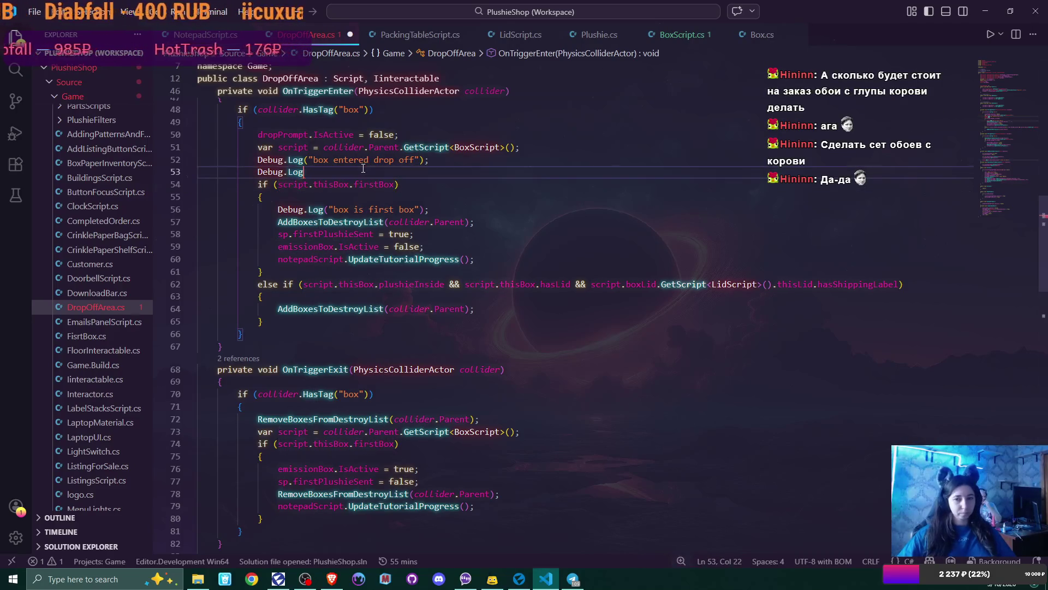
{"action": "type", "text": "("}
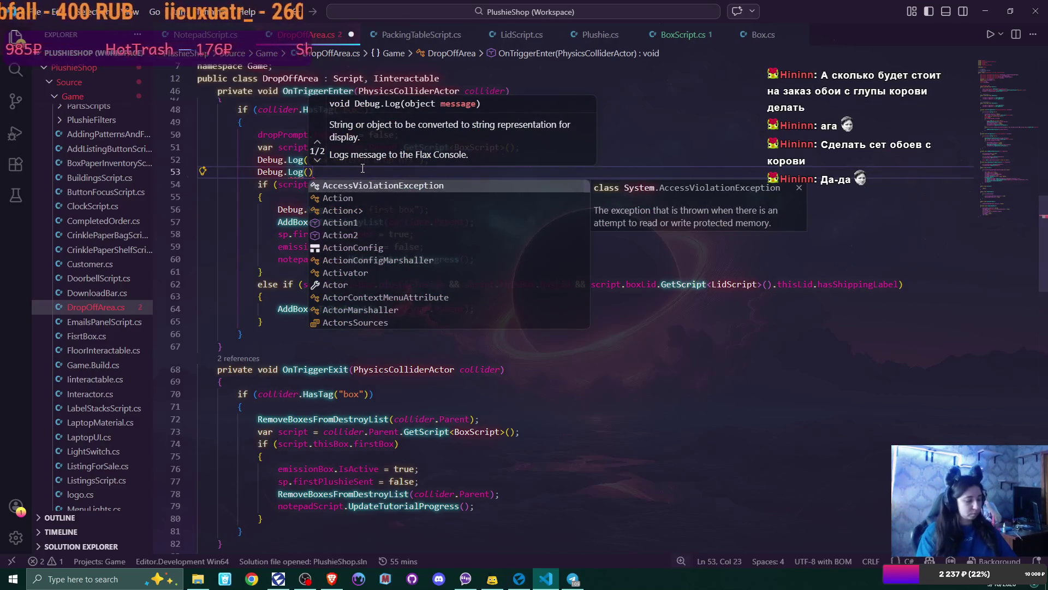
{"action": "type", "text": "script.thisBox.firstBox"}
{"action": "type", "text": ");"}
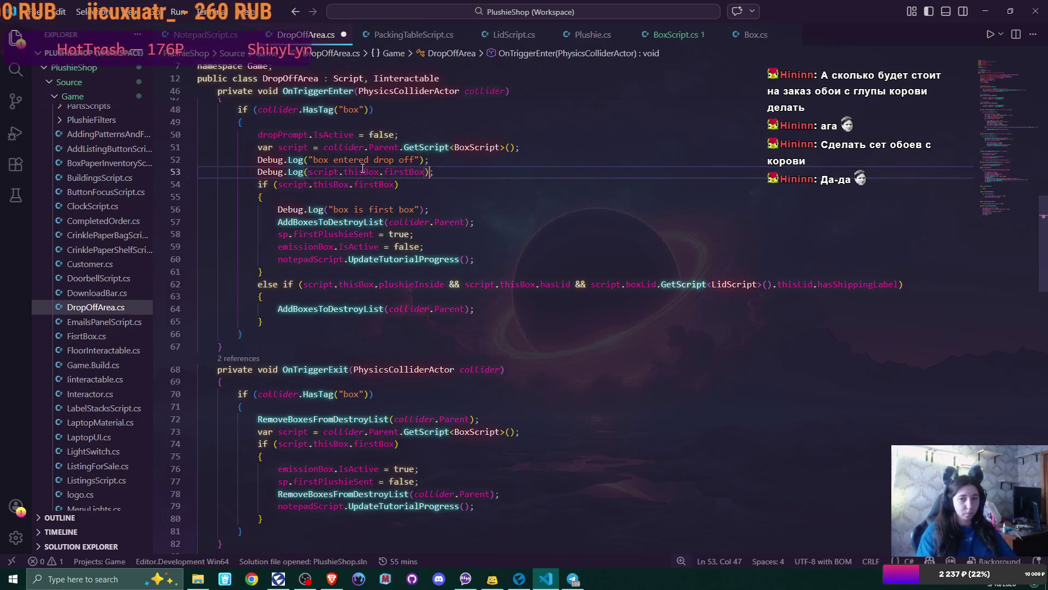
{"action": "type", "text": " + \""}
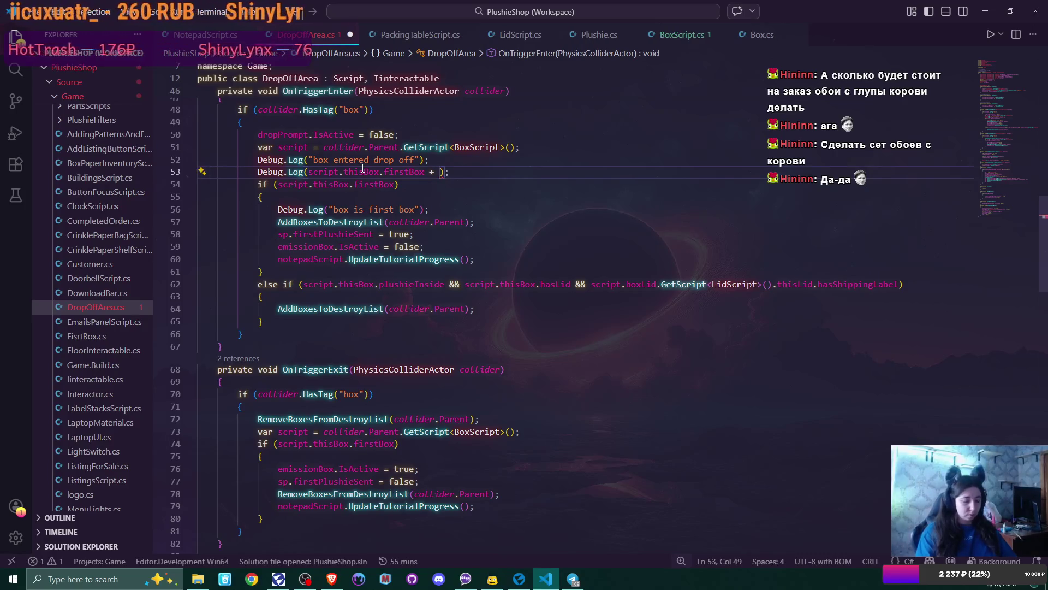
{"action": "type", "text": " first b"}
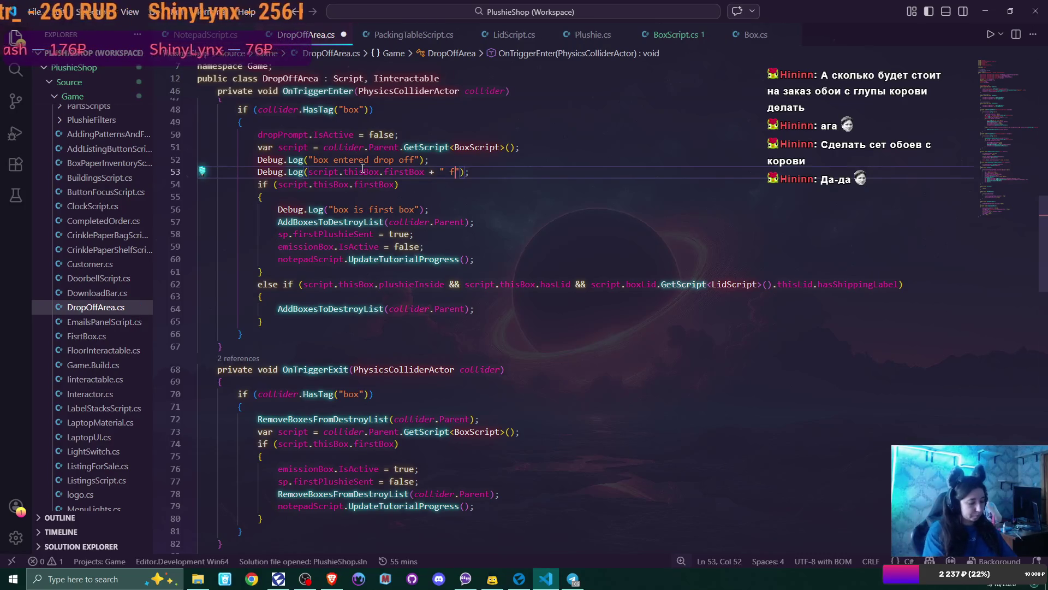
{"action": "type", "text": "ox"}
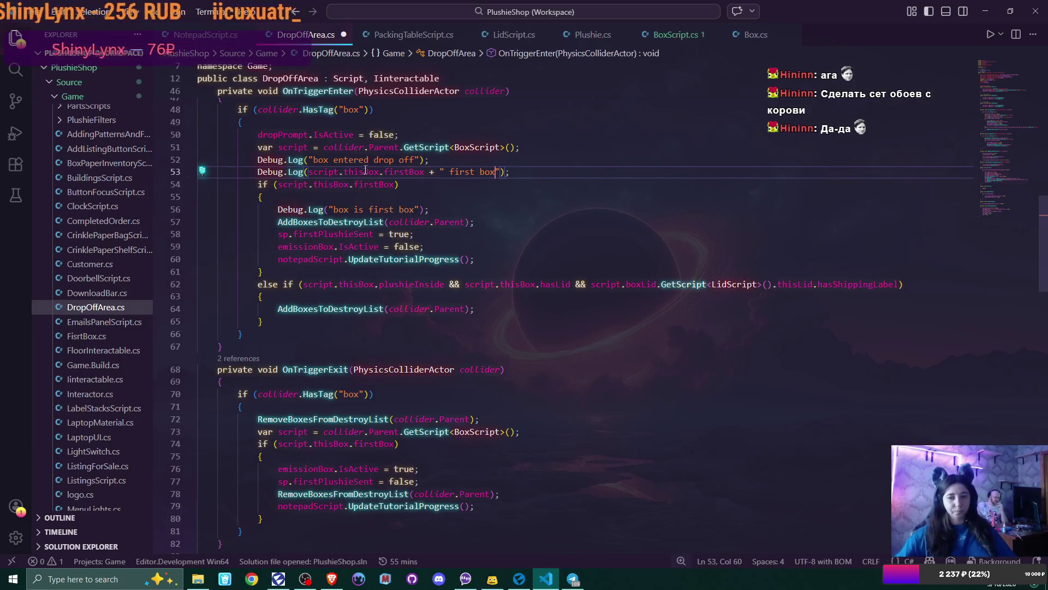
{"action": "left_click", "coordinate": [535, 171]}
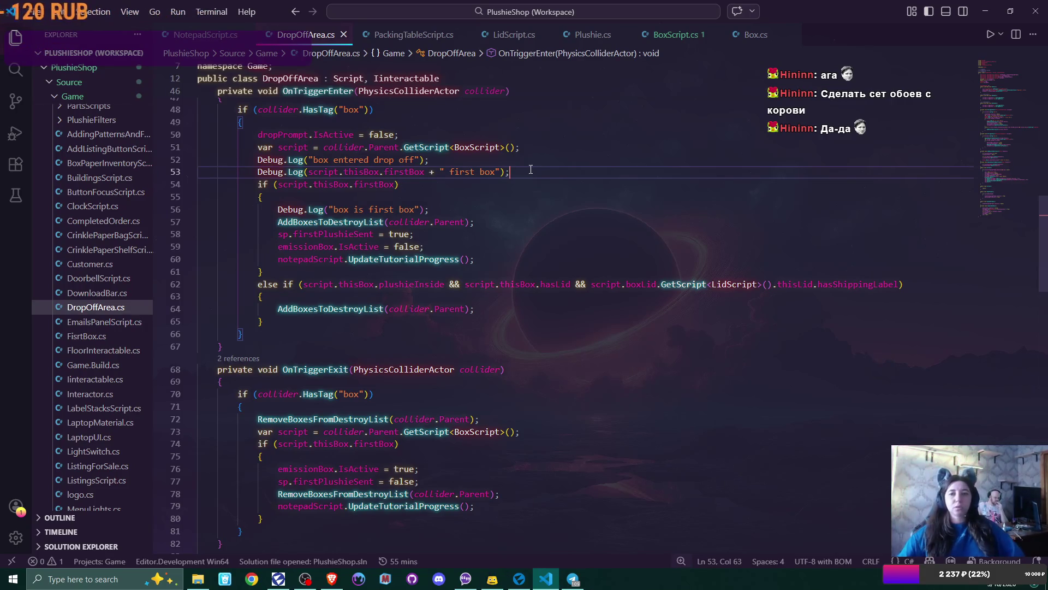
{"action": "left_click", "coordinate": [664, 34]}
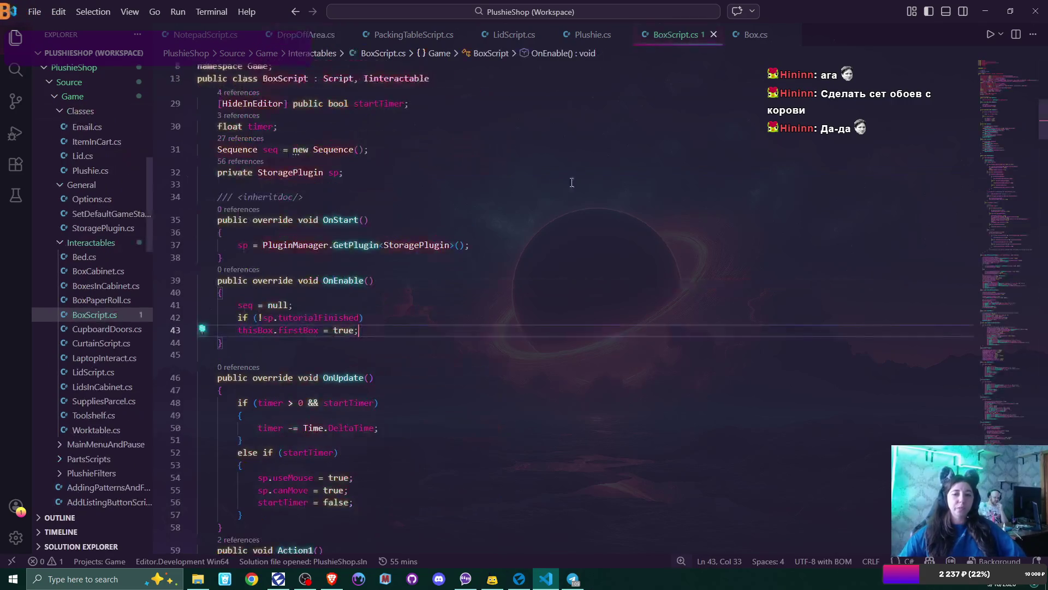
Step: Read through BoxScript's OnEnable and OnUpdate code, then switch to Box.cs
{"action": "scroll", "coordinate": [474, 311], "scroll_direction": "down", "scroll_amount": 2}
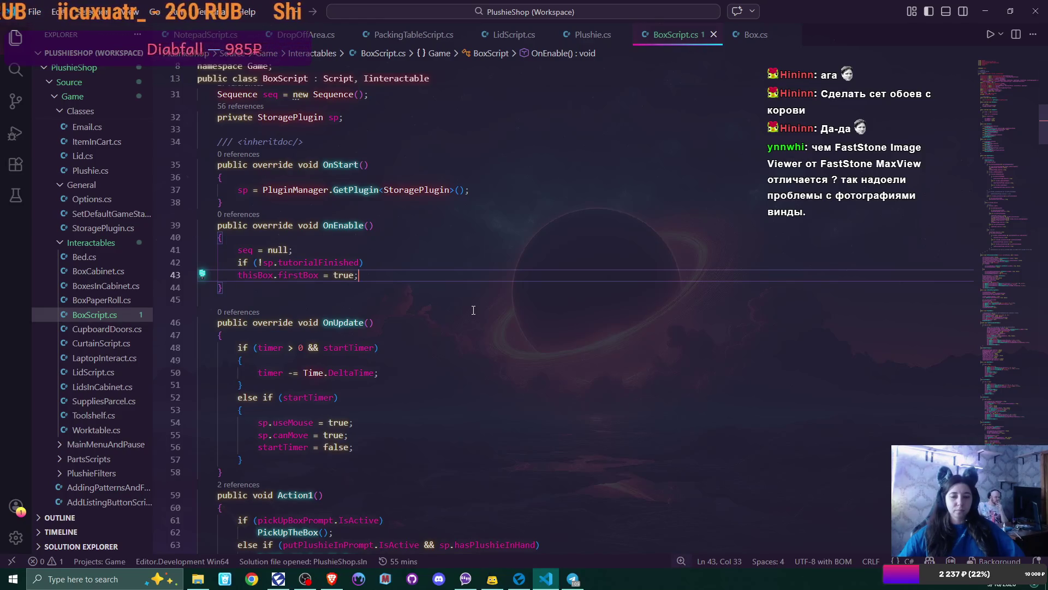
{"action": "scroll", "coordinate": [473, 310], "scroll_direction": "up", "scroll_amount": 3}
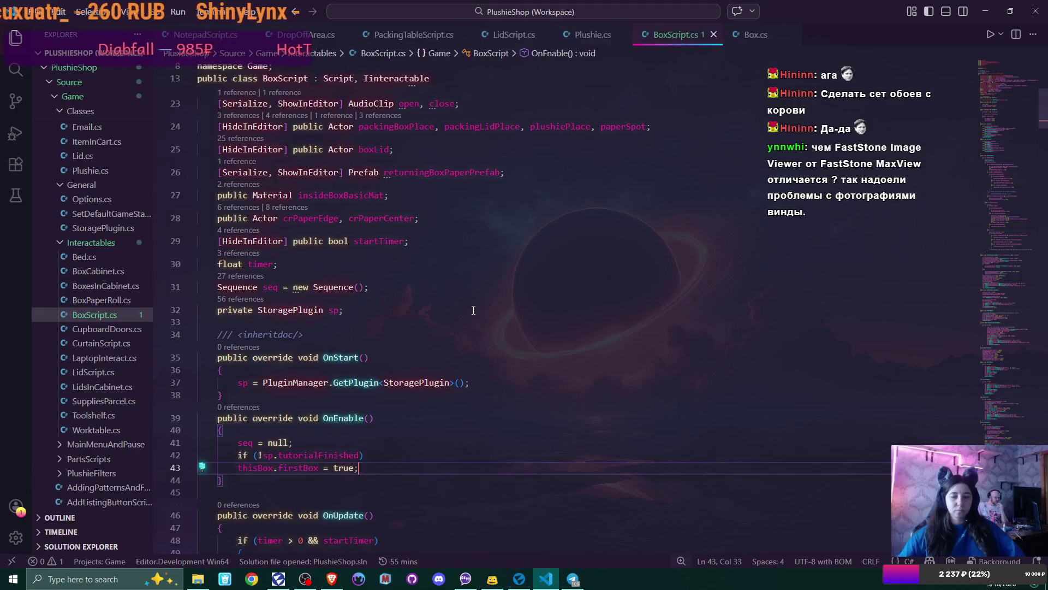
{"action": "scroll", "coordinate": [473, 310], "scroll_direction": "up", "scroll_amount": 1}
{"action": "scroll", "coordinate": [473, 310], "scroll_direction": "down", "scroll_amount": 3}
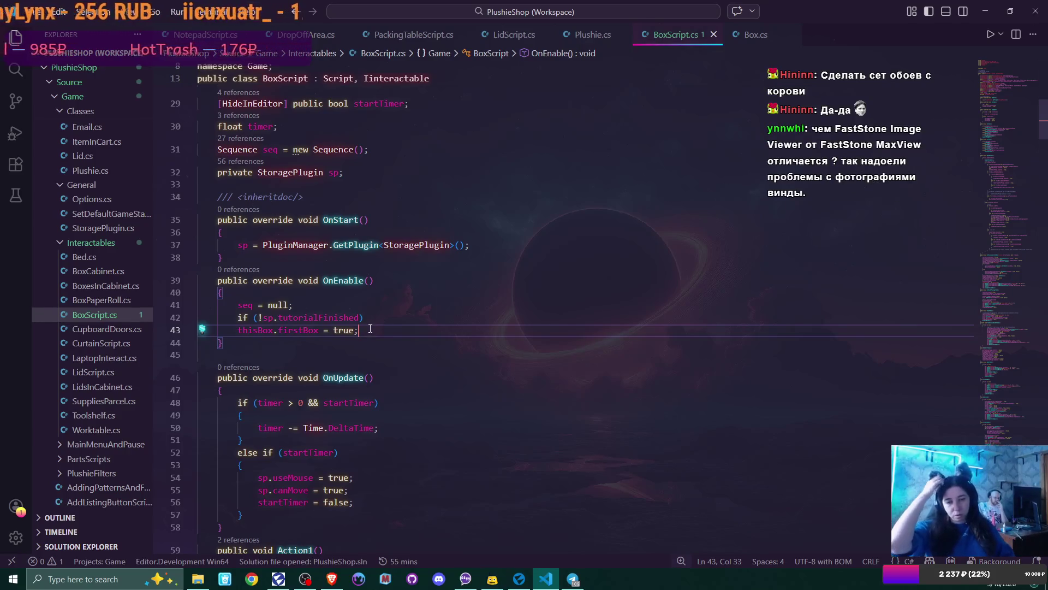
{"action": "scroll", "coordinate": [370, 328], "scroll_direction": "down", "scroll_amount": 2}
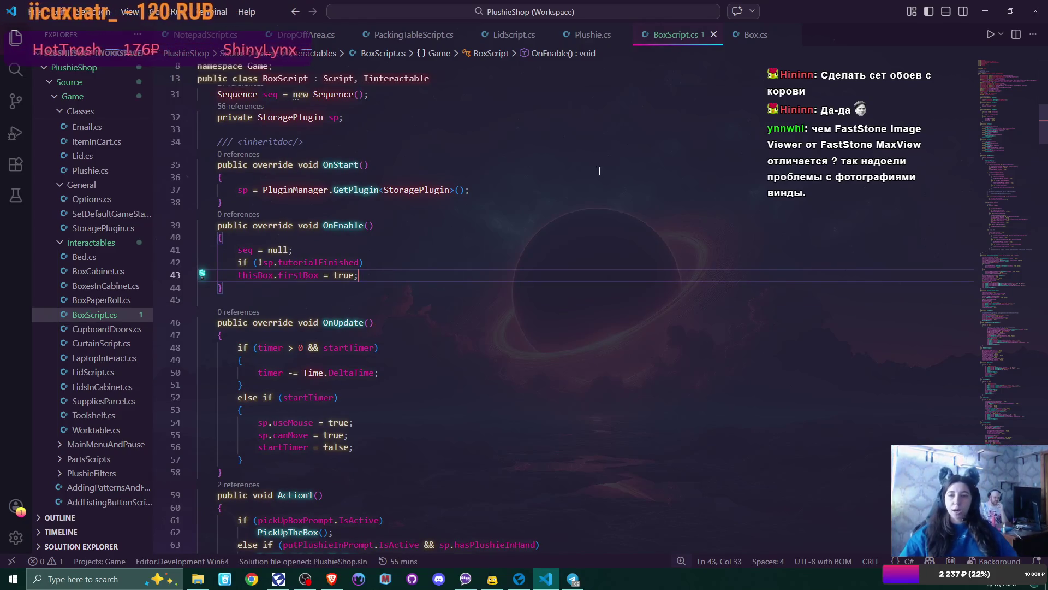
{"action": "left_click", "coordinate": [759, 35]}
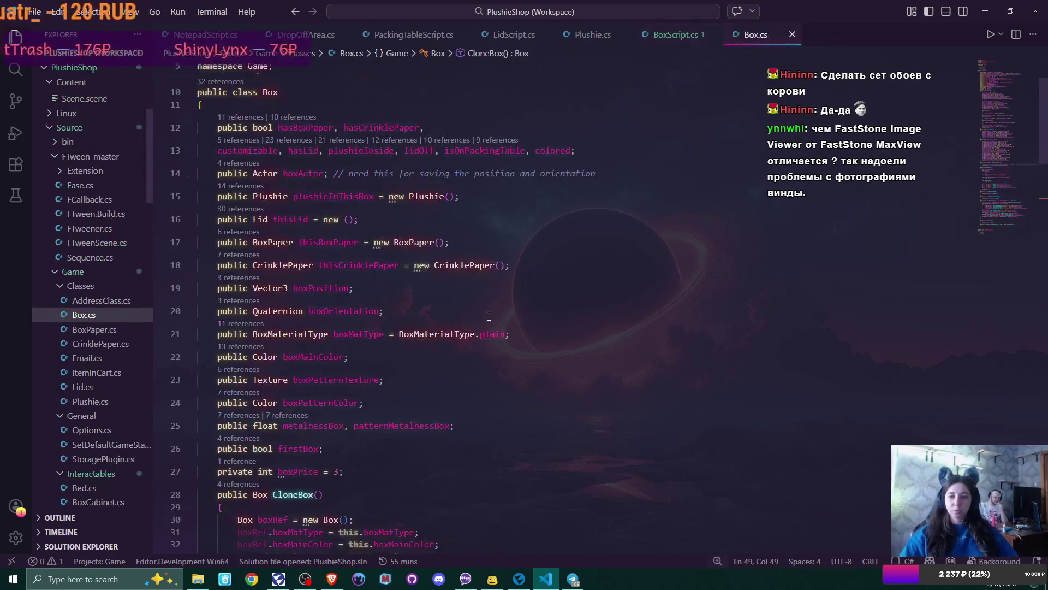
Step: In CloneBox, add boxRef.isOnPackingTable = false; before the return and save Box.cs
{"action": "scroll", "coordinate": [489, 316], "scroll_direction": "down", "scroll_amount": 6}
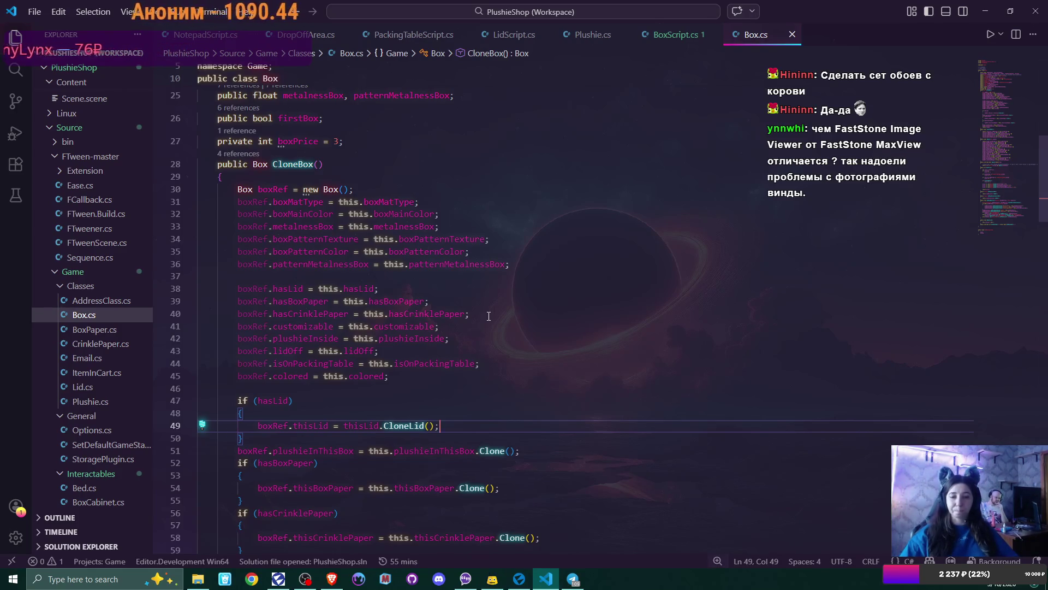
{"action": "scroll", "coordinate": [431, 342], "scroll_direction": "down", "scroll_amount": 4}
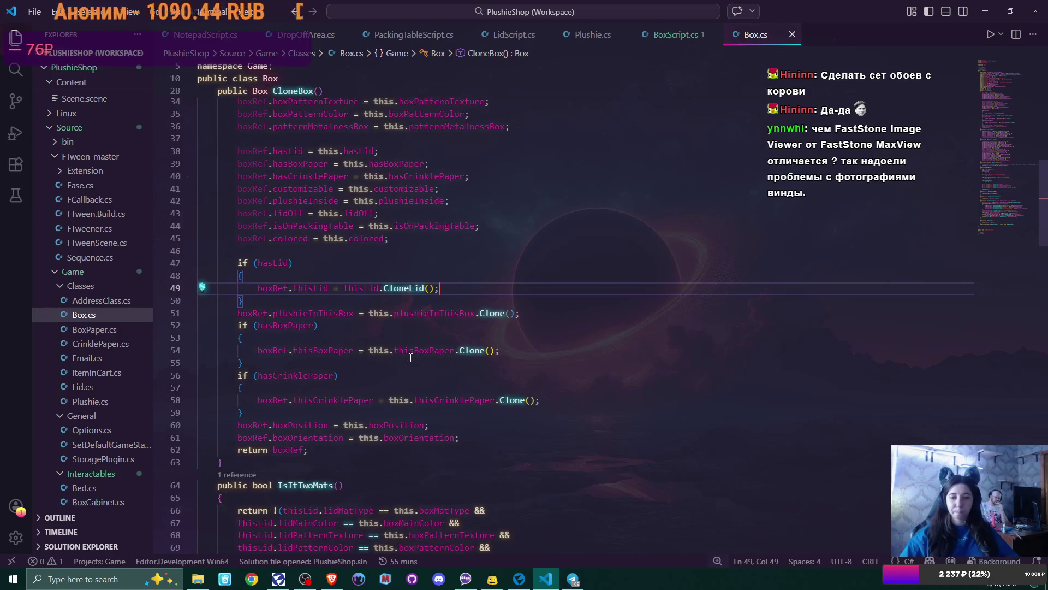
{"action": "left_click", "coordinate": [475, 433]}
{"action": "key", "text": "Return"}
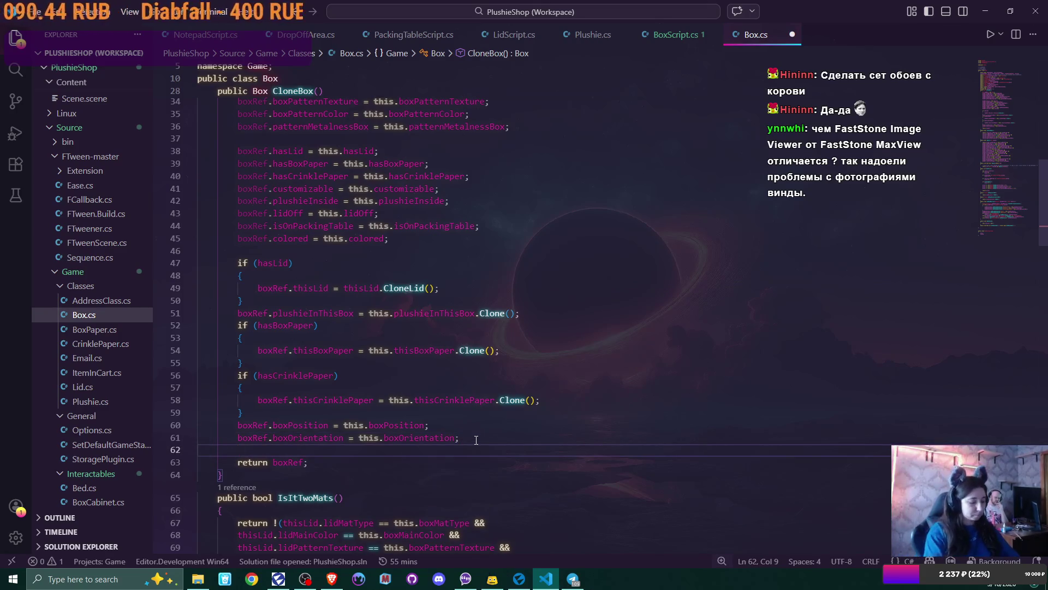
{"action": "type", "text": "boxRef"}
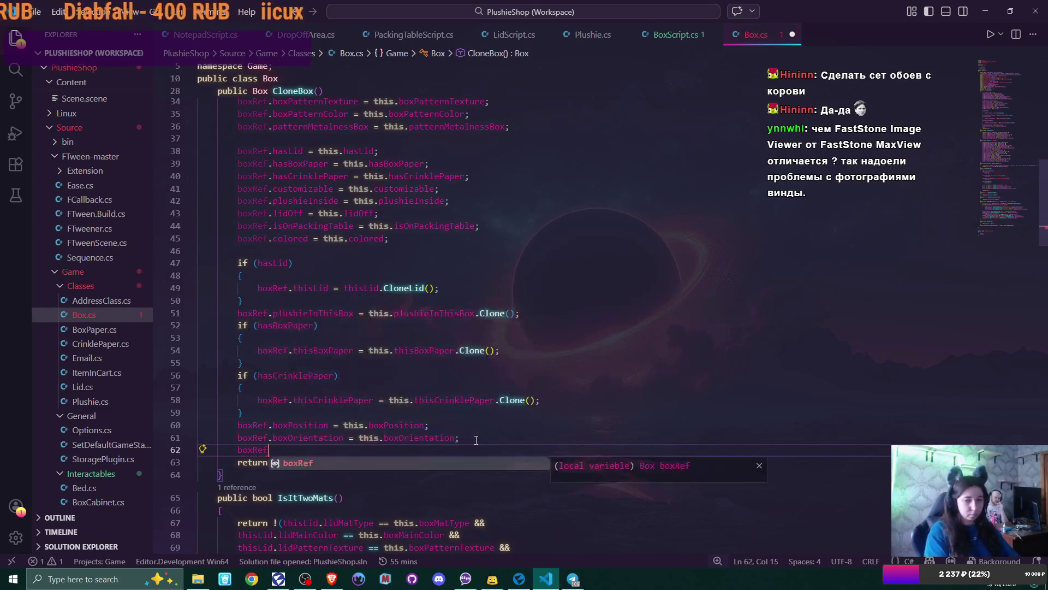
{"action": "type", "text": ".i"}
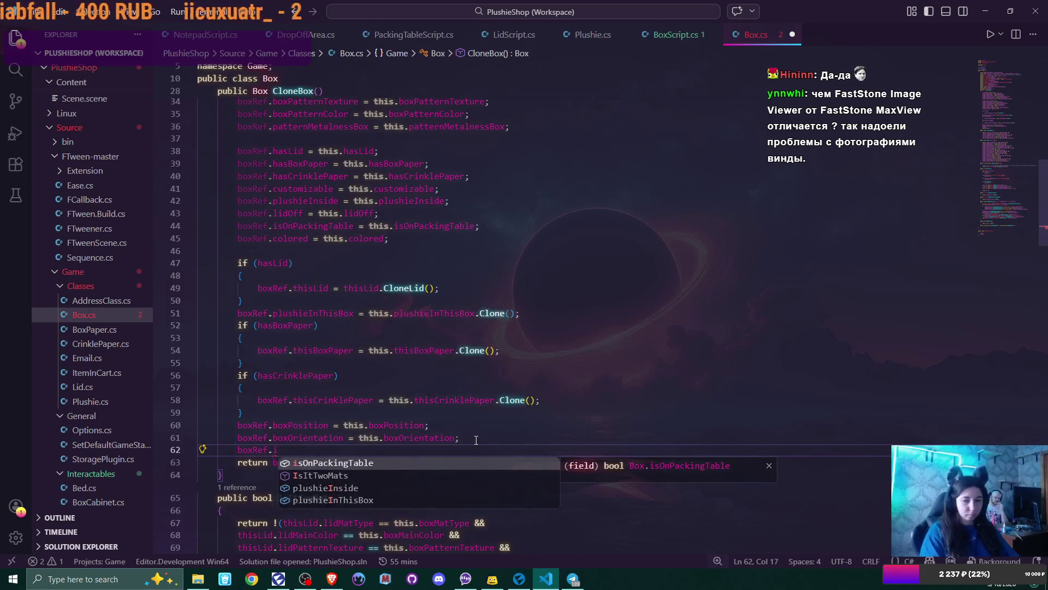
{"action": "type", "text": "s"}
{"action": "key", "text": "Tab"}
{"action": "type", "text": "= false;"}
{"action": "key", "text": "ctrl+s"}
Step: Add boxRef.firstBox == this.firstBox && to the Equals comparison and save Box.cs
{"action": "scroll", "coordinate": [476, 440], "scroll_direction": "down", "scroll_amount": 10}
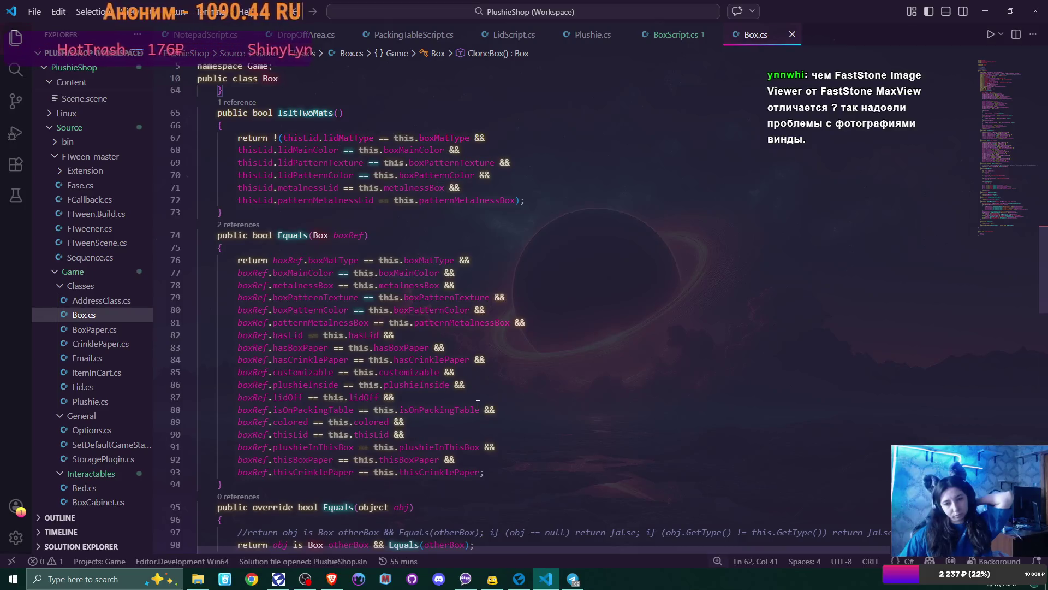
{"action": "scroll", "coordinate": [478, 404], "scroll_direction": "down", "scroll_amount": 1}
{"action": "scroll", "coordinate": [478, 404], "scroll_direction": "down", "scroll_amount": 2}
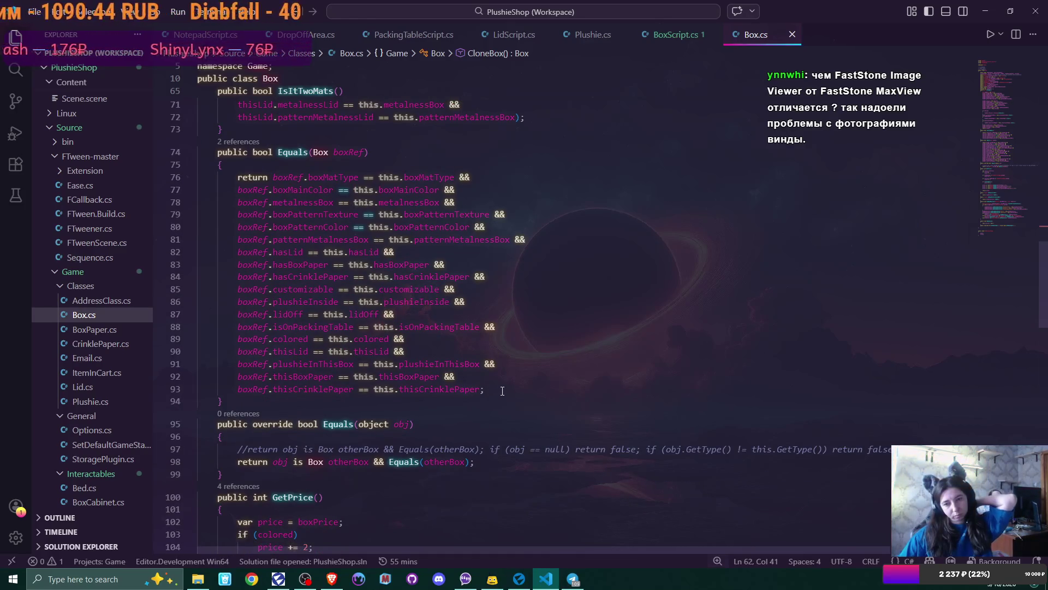
{"action": "left_click", "coordinate": [470, 386]}
{"action": "left_click", "coordinate": [494, 377]}
{"action": "key", "text": "Return"}
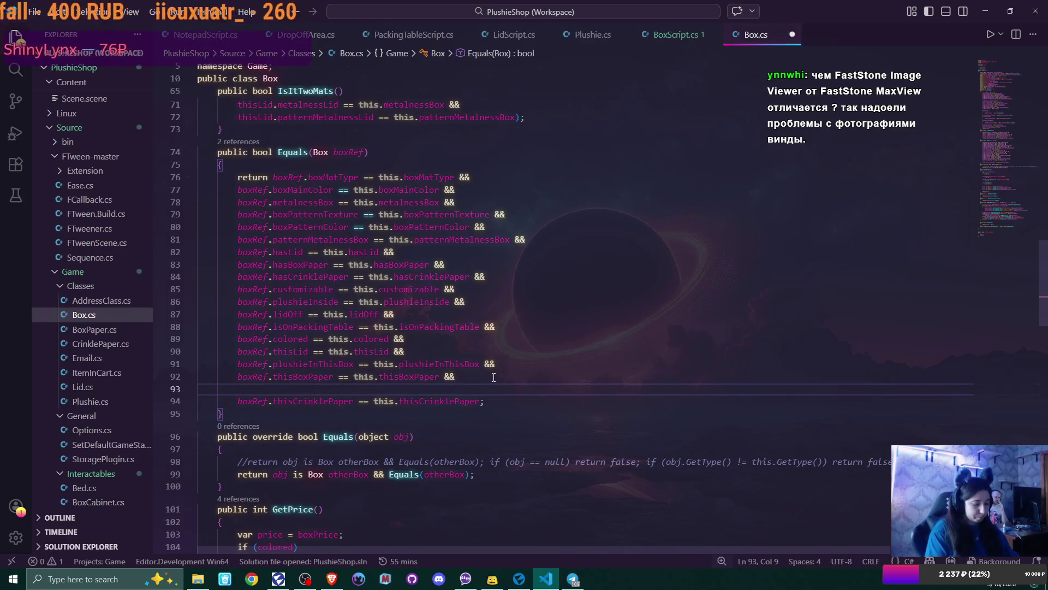
{"action": "type", "text": "boxRef.fir"}
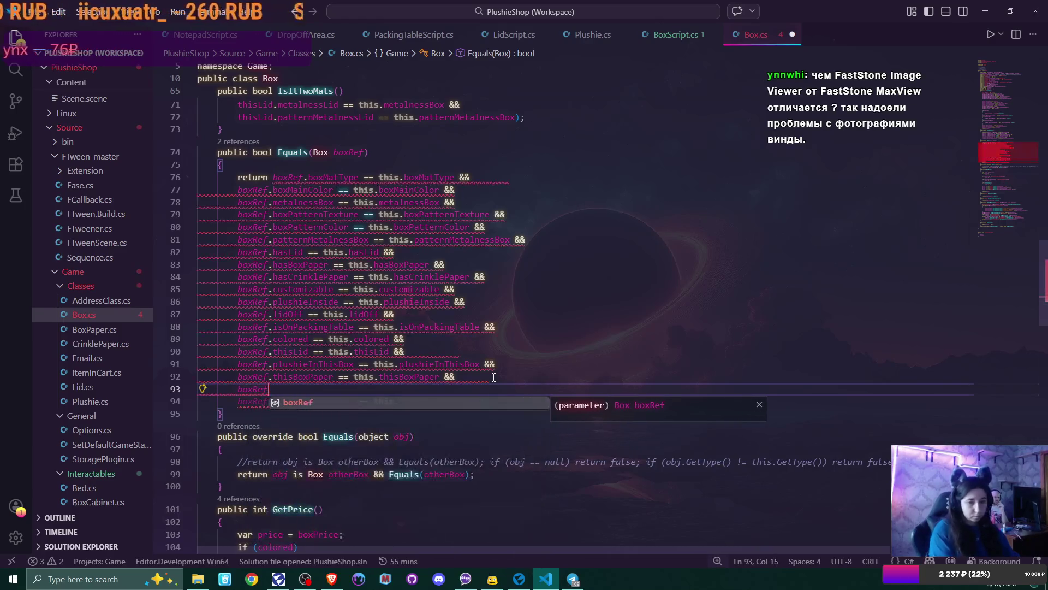
{"action": "type", "text": "st"}
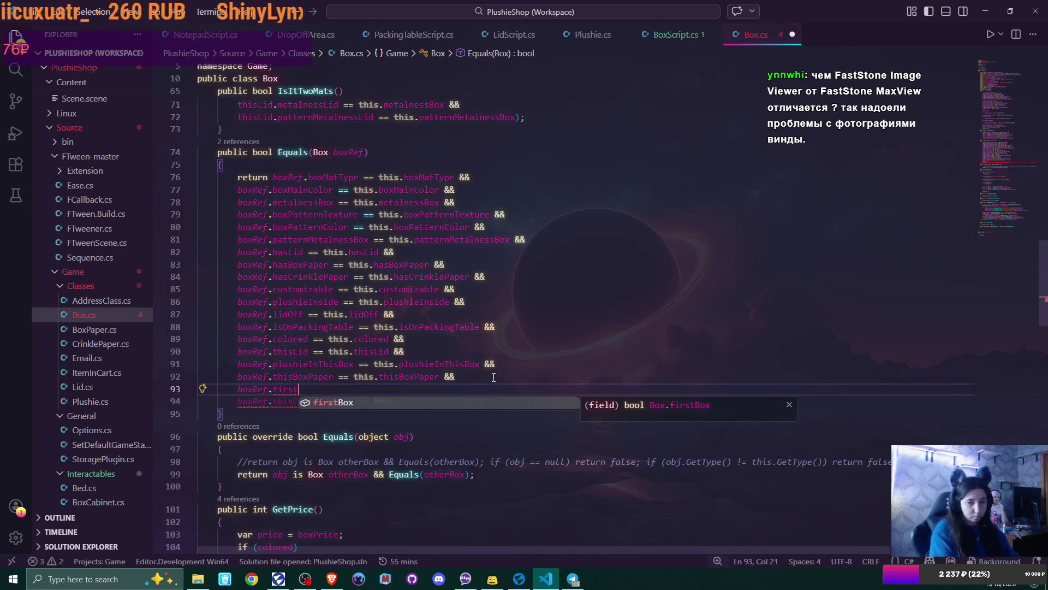
{"action": "key", "text": "Tab"}
{"action": "type", "text": "== "}
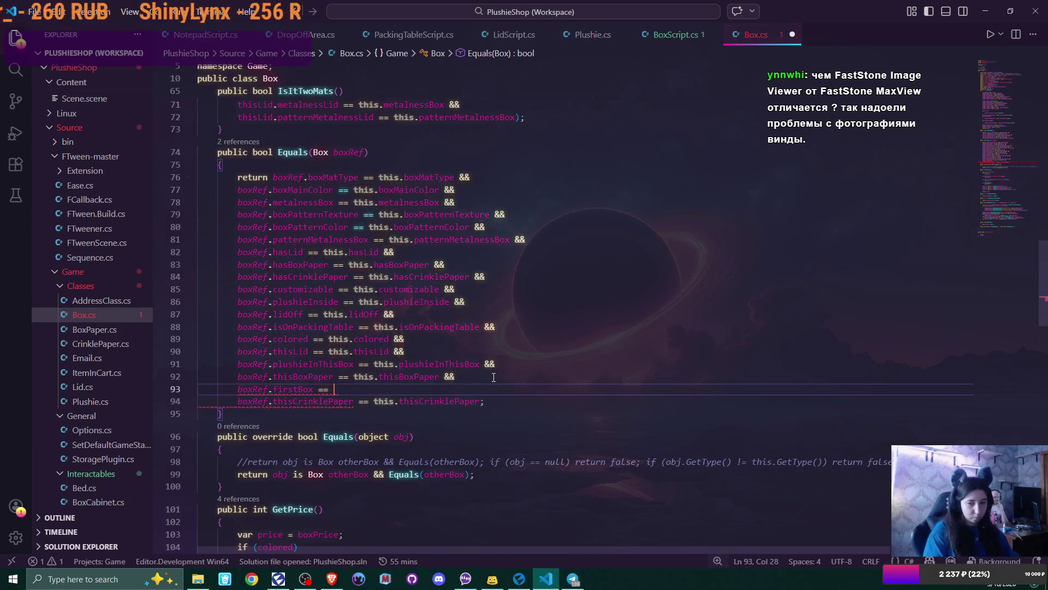
{"action": "type", "text": "this.f"}
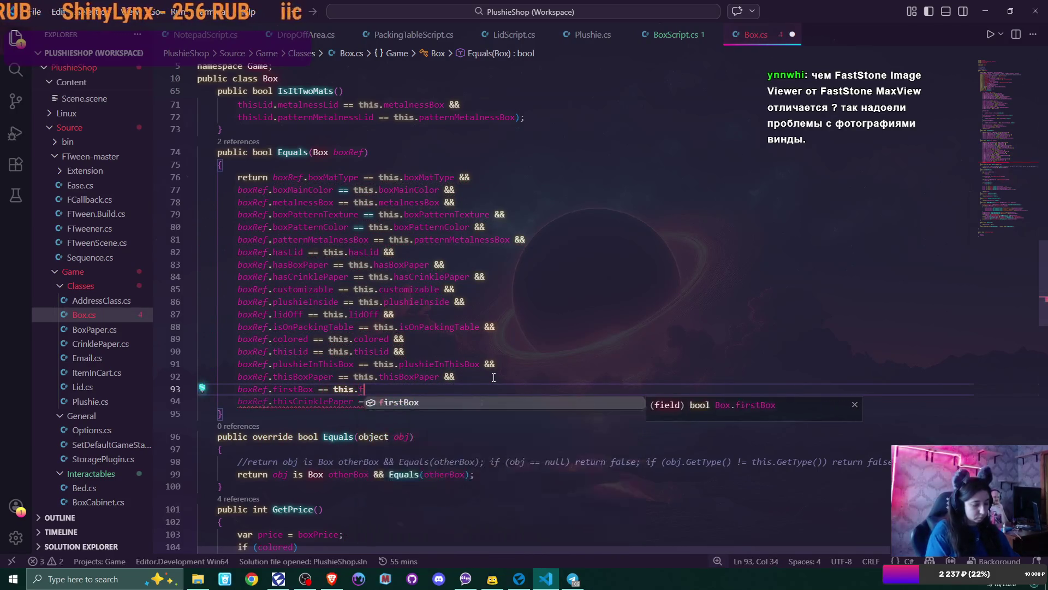
{"action": "type", "text": "irstBox"}
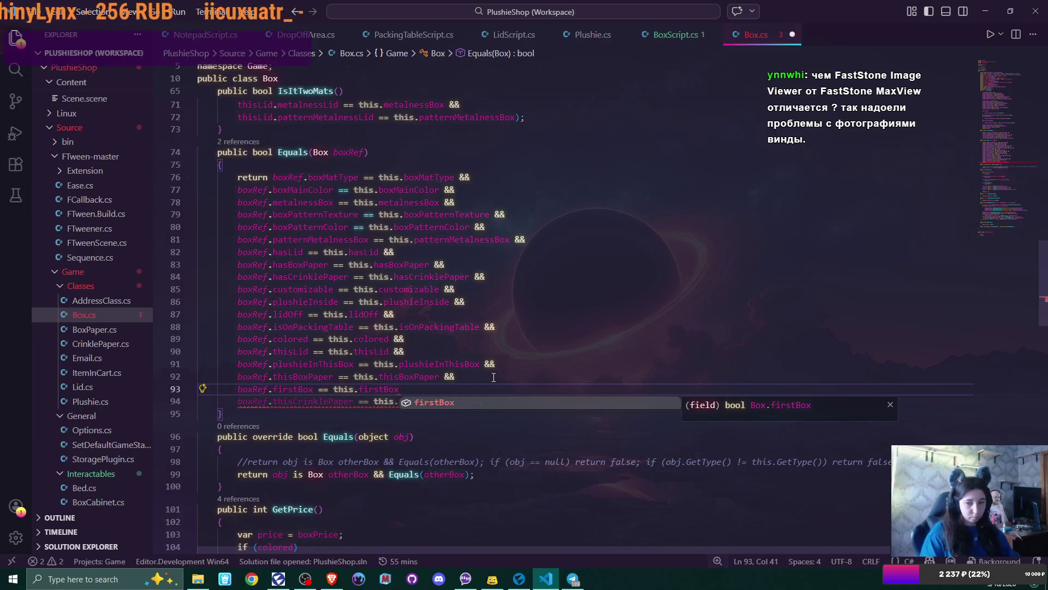
{"action": "type", "text": " &&"}
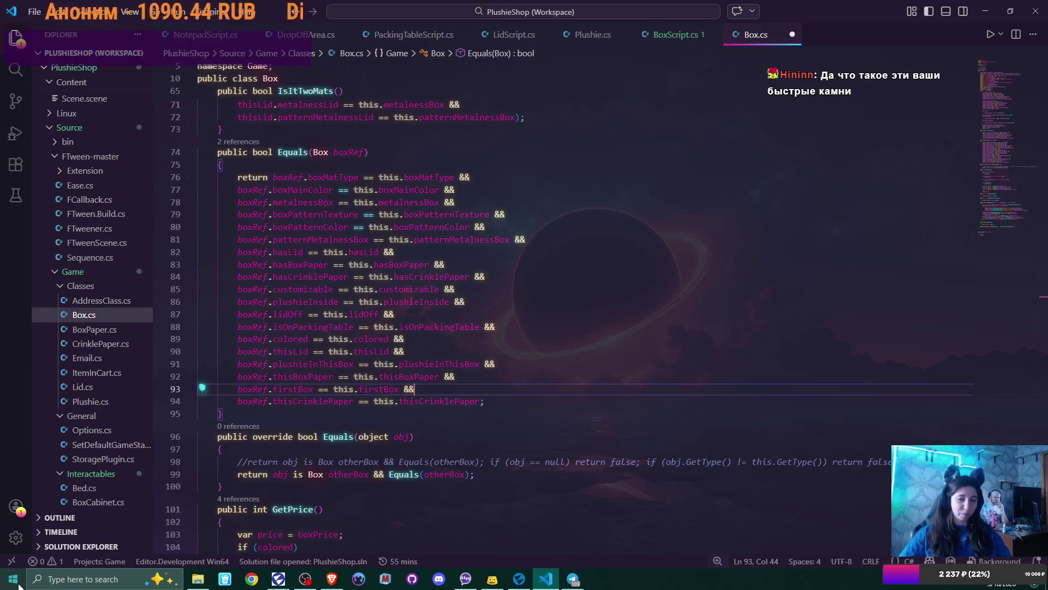
{"action": "scroll", "coordinate": [542, 387], "scroll_direction": "down", "scroll_amount": 5}
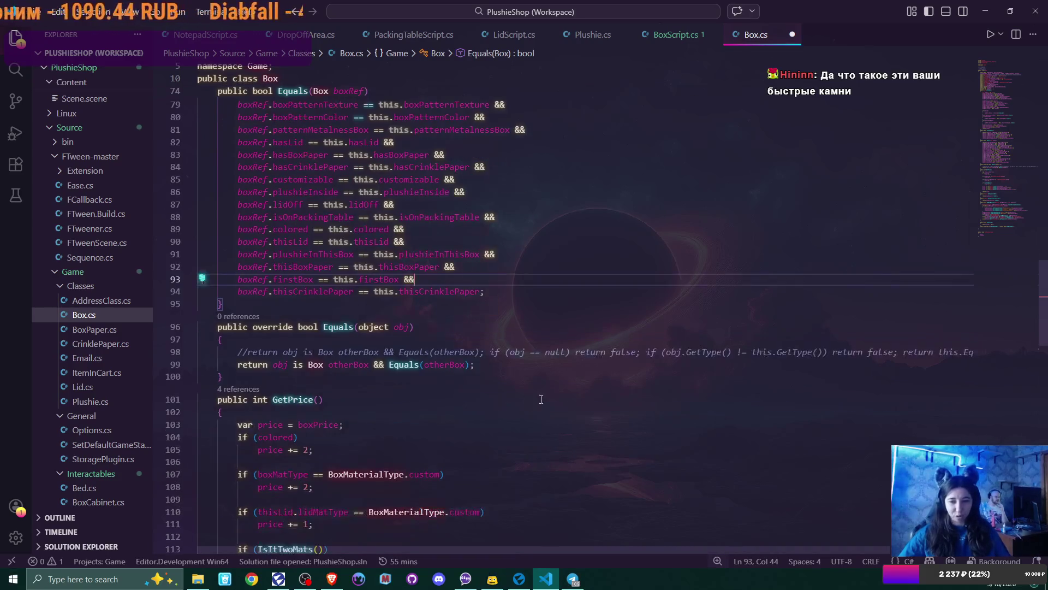
{"action": "scroll", "coordinate": [542, 386], "scroll_direction": "down", "scroll_amount": 8}
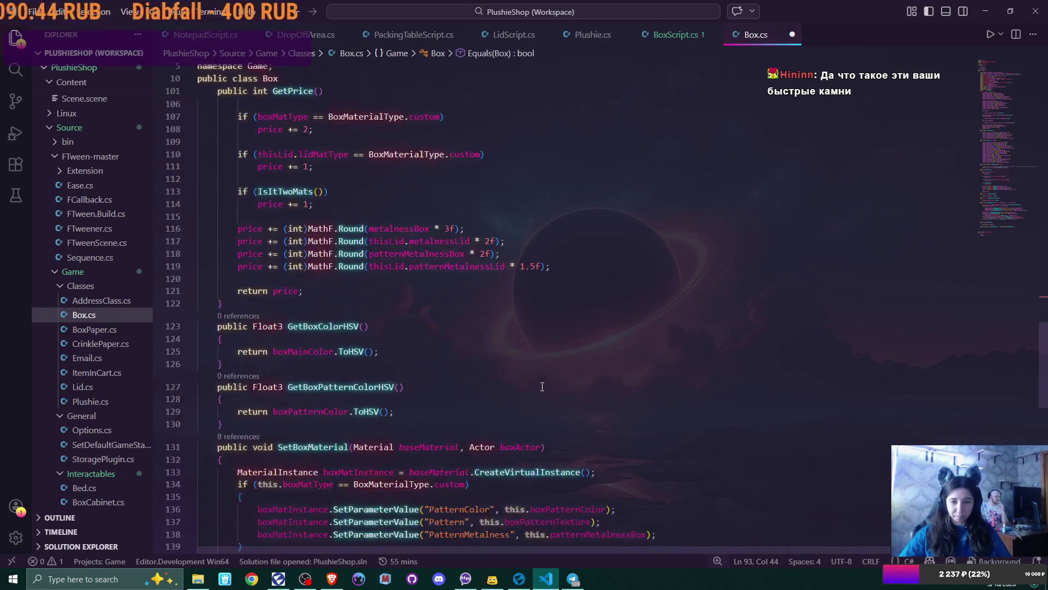
{"action": "scroll", "coordinate": [542, 386], "scroll_direction": "down", "scroll_amount": 6}
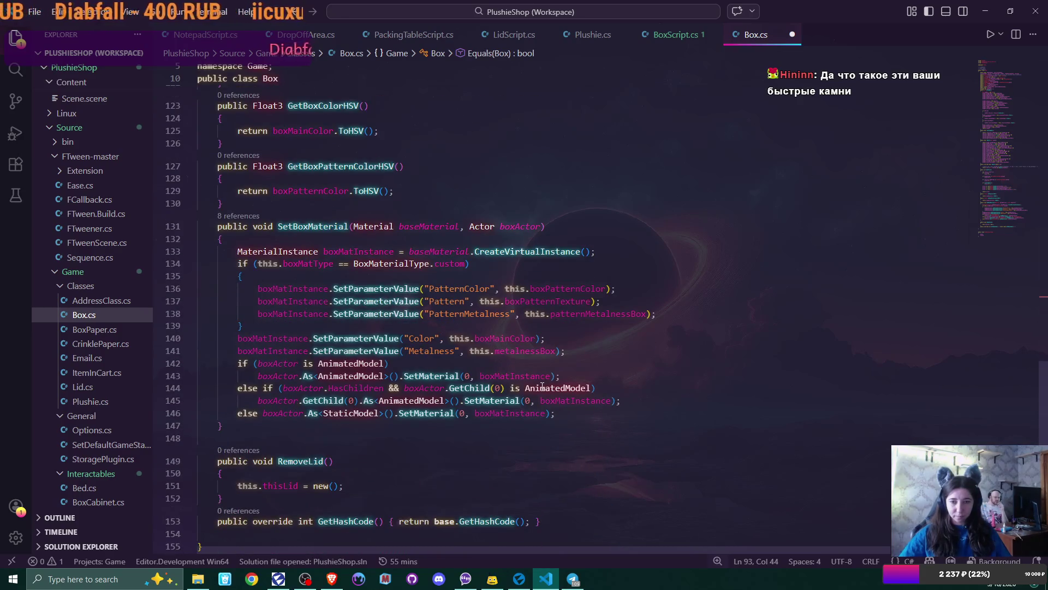
{"action": "scroll", "coordinate": [543, 386], "scroll_direction": "down", "scroll_amount": 6}
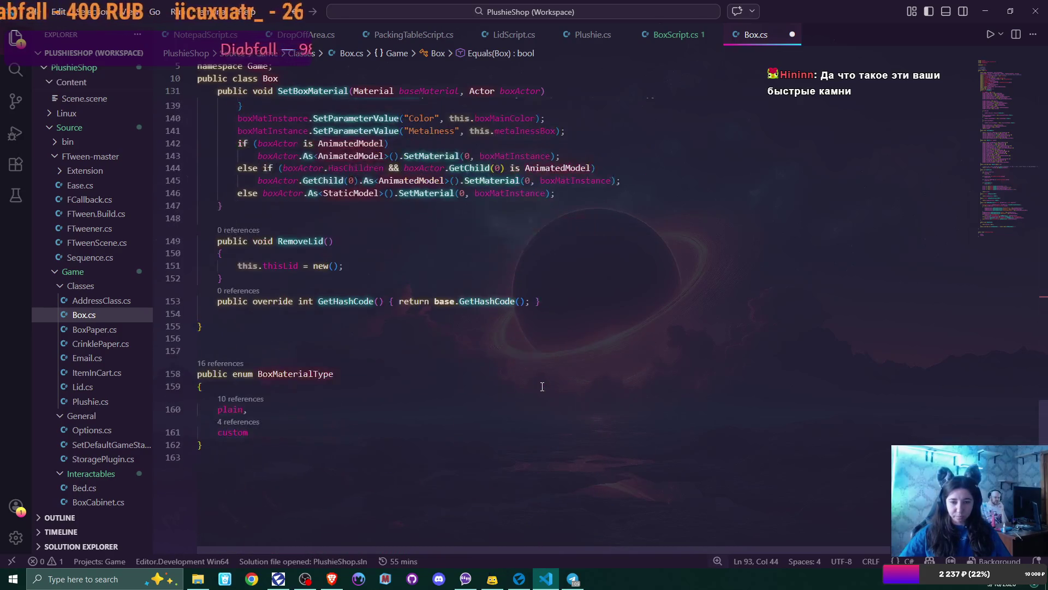
{"action": "key", "text": "ctrl+s"}
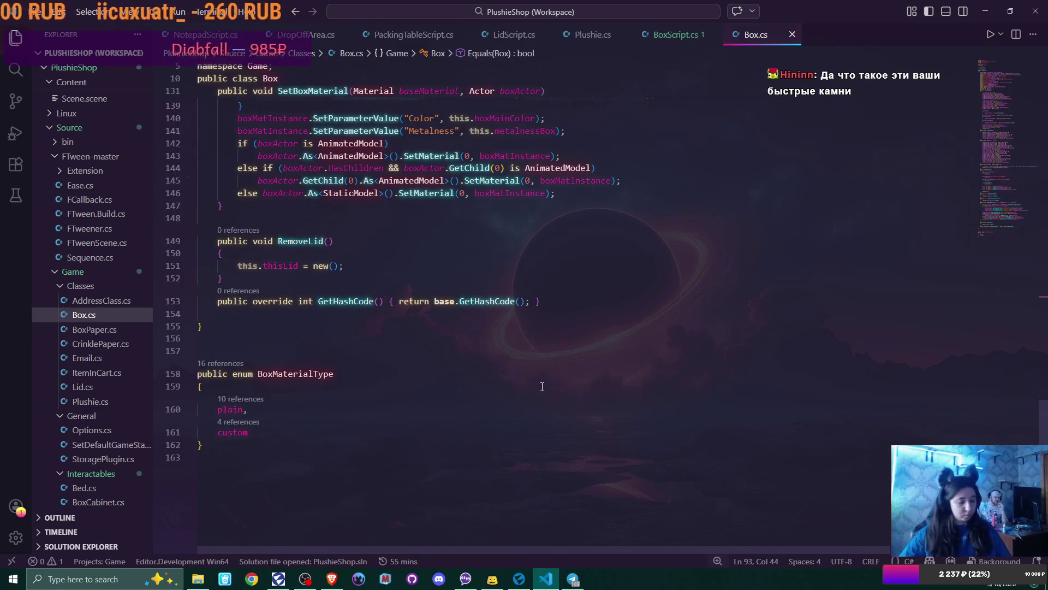
{"action": "left_click", "coordinate": [519, 579]}
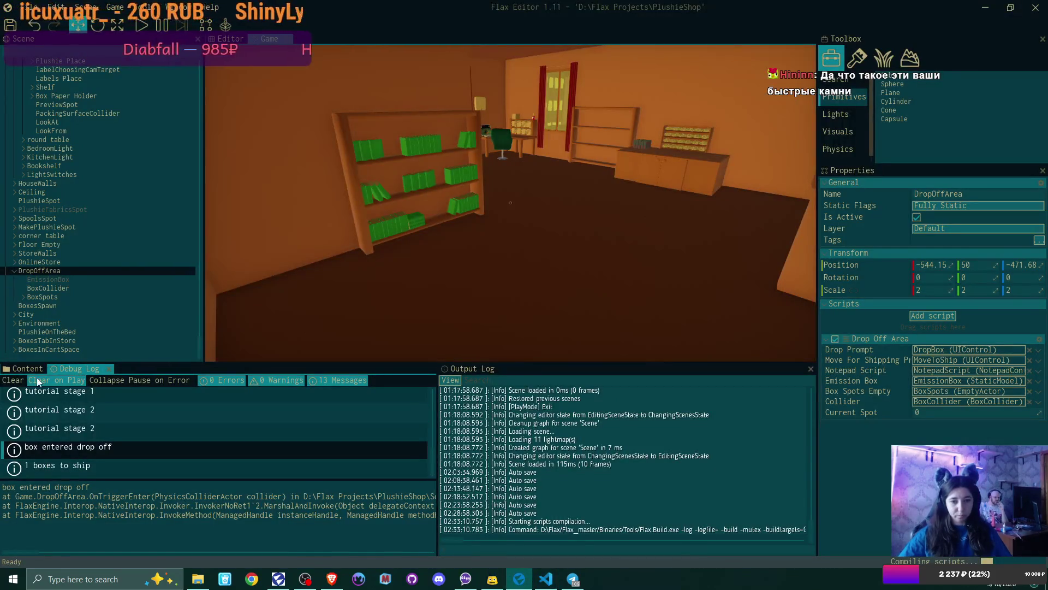
Step: Open the intro scene from the Content browser to show the Cats Nest logo canvas
{"action": "left_click", "coordinate": [18, 367]}
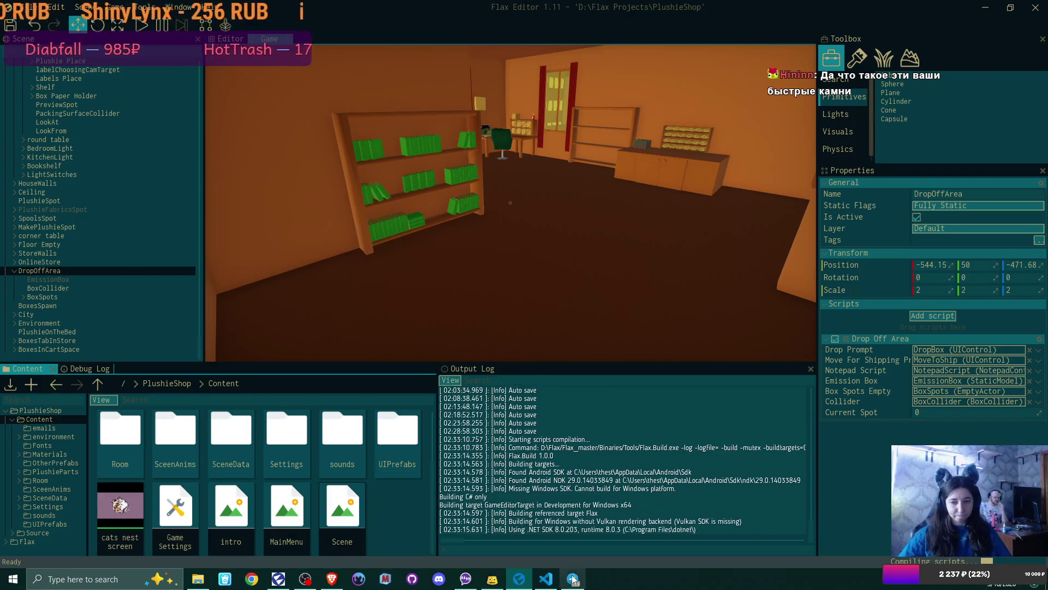
{"action": "mouse_move", "coordinate": [551, 582]}
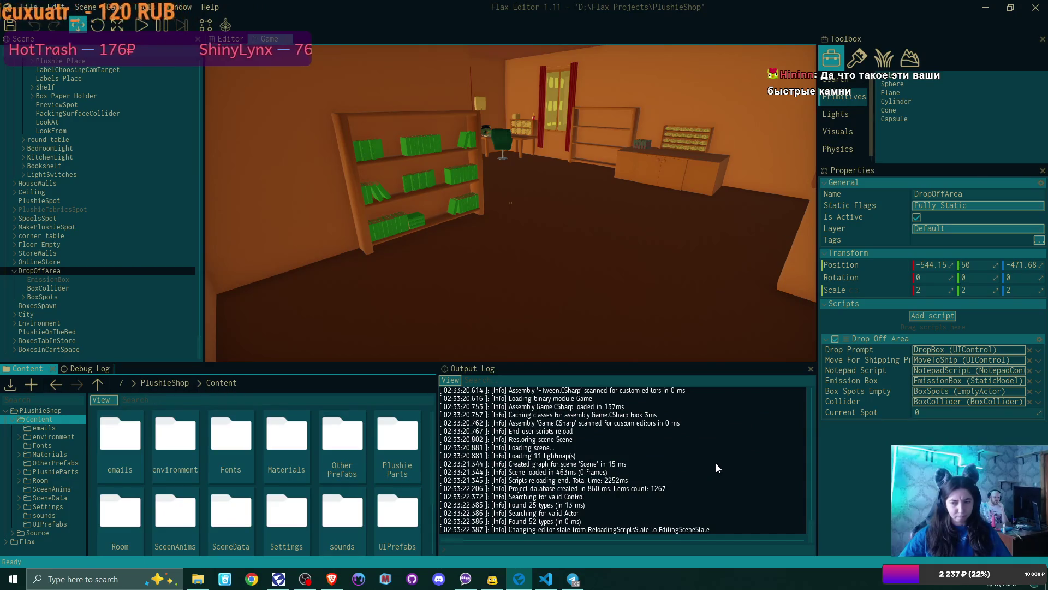
{"action": "scroll", "coordinate": [304, 498], "scroll_direction": "down", "scroll_amount": 1}
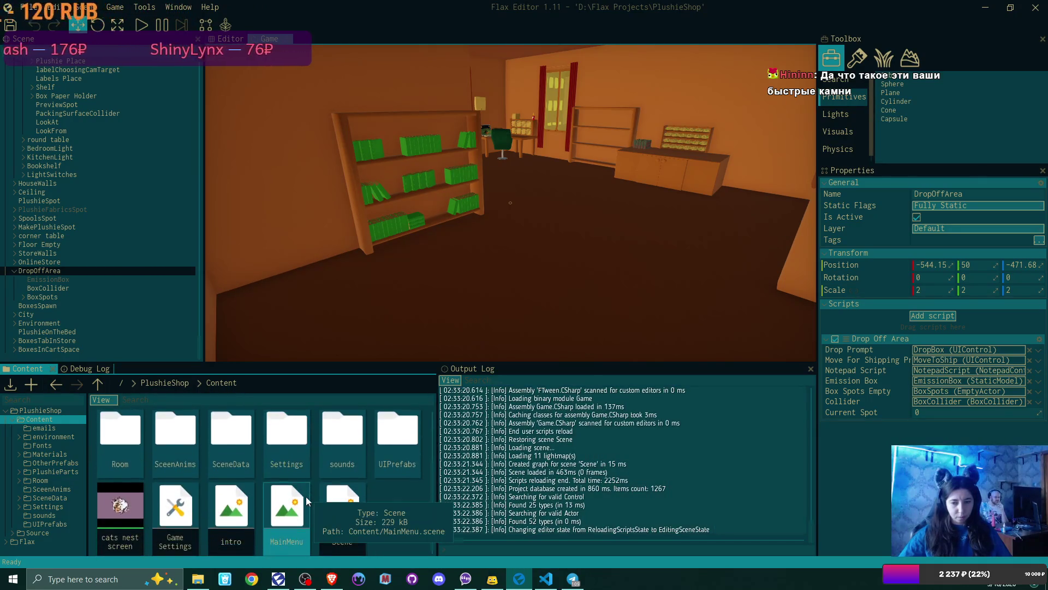
{"action": "double_click", "coordinate": [227, 509]}
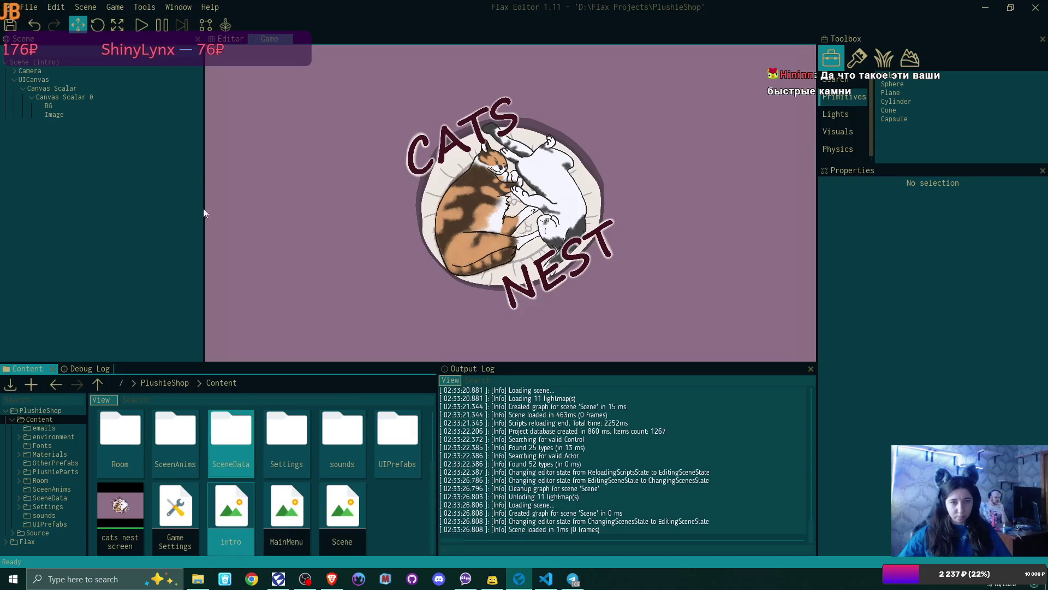
Step: Play the game and start a New Game, overwriting the existing save slot
{"action": "left_click", "coordinate": [142, 31]}
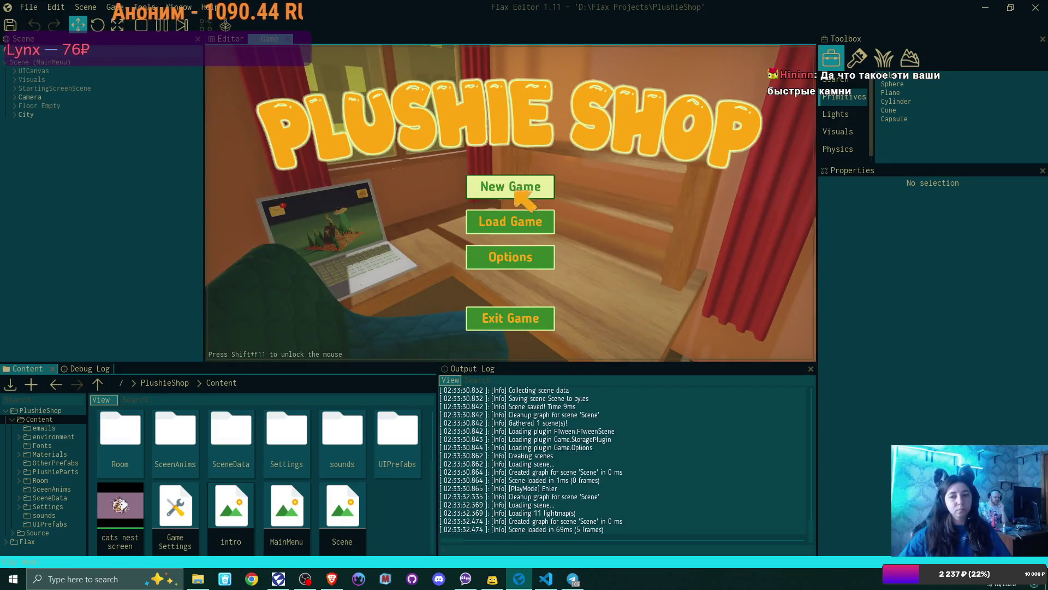
{"action": "left_click", "coordinate": [513, 183]}
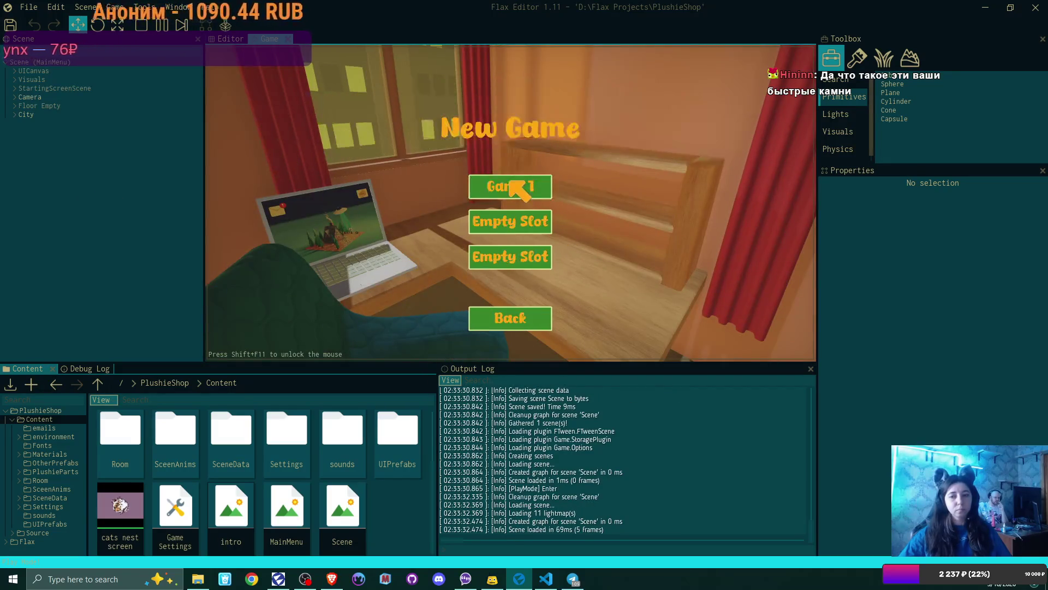
{"action": "left_click", "coordinate": [510, 181]}
{"action": "left_click", "coordinate": [480, 259]}
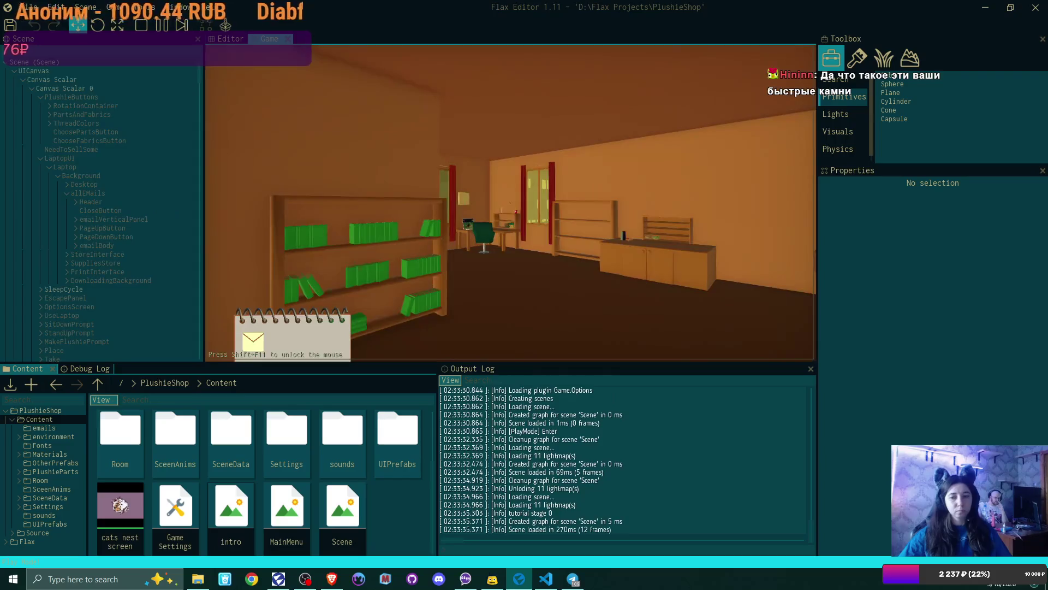
Step: Walk to the laptop, read the payout email in Bmail and accept its order
{"action": "key", "text": "w"}
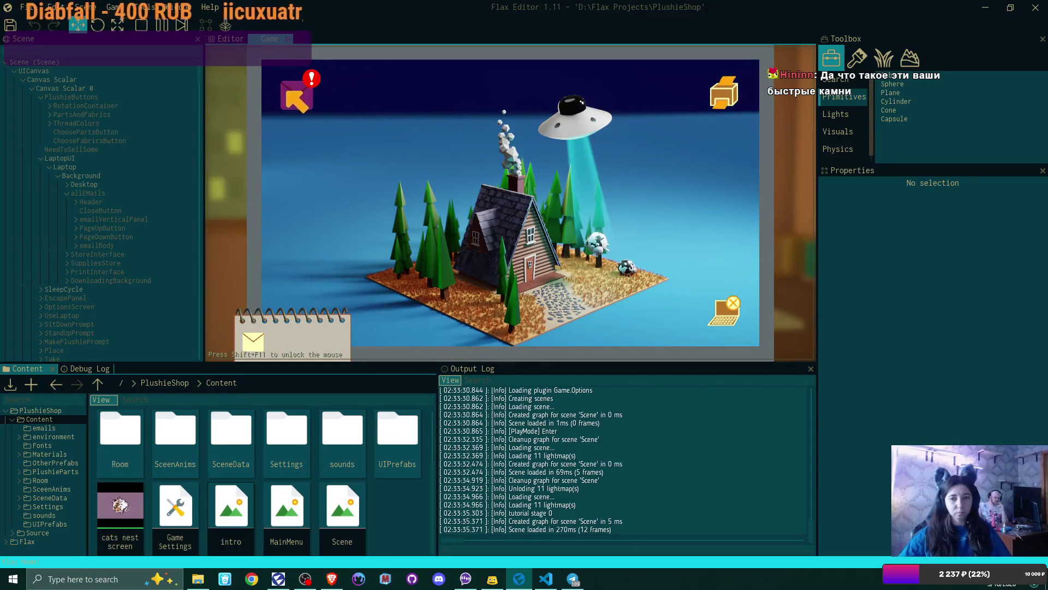
{"action": "left_click", "coordinate": [289, 94]}
{"action": "left_click", "coordinate": [455, 129]}
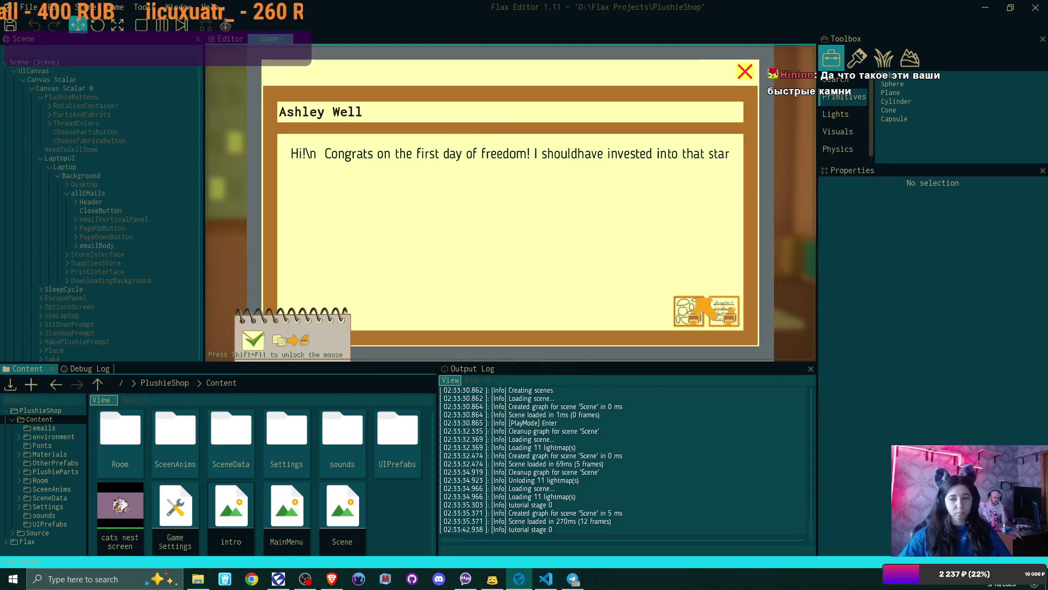
{"action": "left_click", "coordinate": [700, 312]}
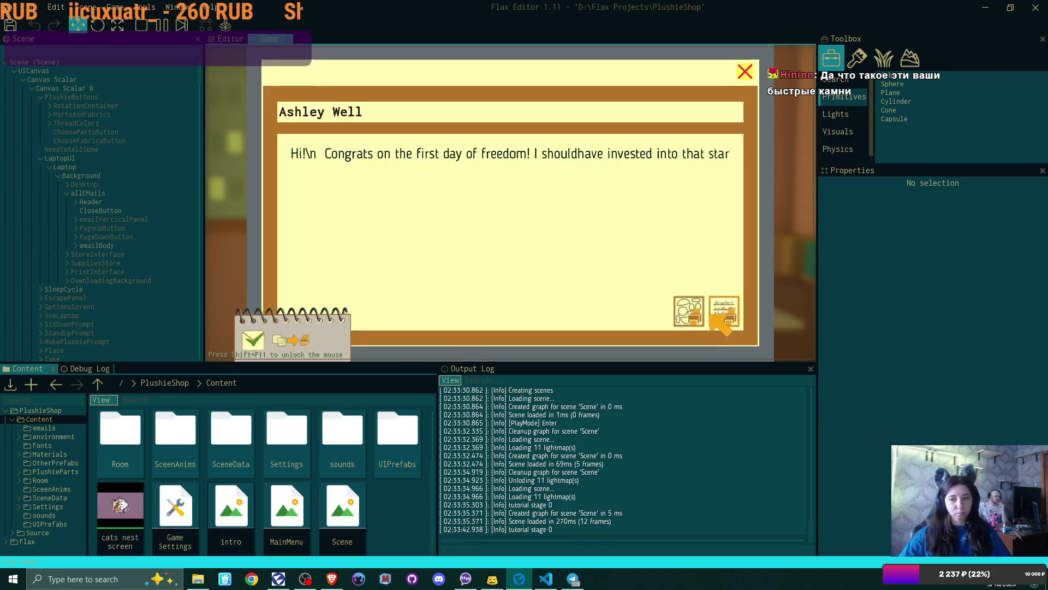
{"action": "left_click", "coordinate": [744, 71]}
{"action": "left_click", "coordinate": [743, 72]}
Step: Open the plushie order crate and take out the plushies and address card
{"action": "left_click", "coordinate": [730, 89]}
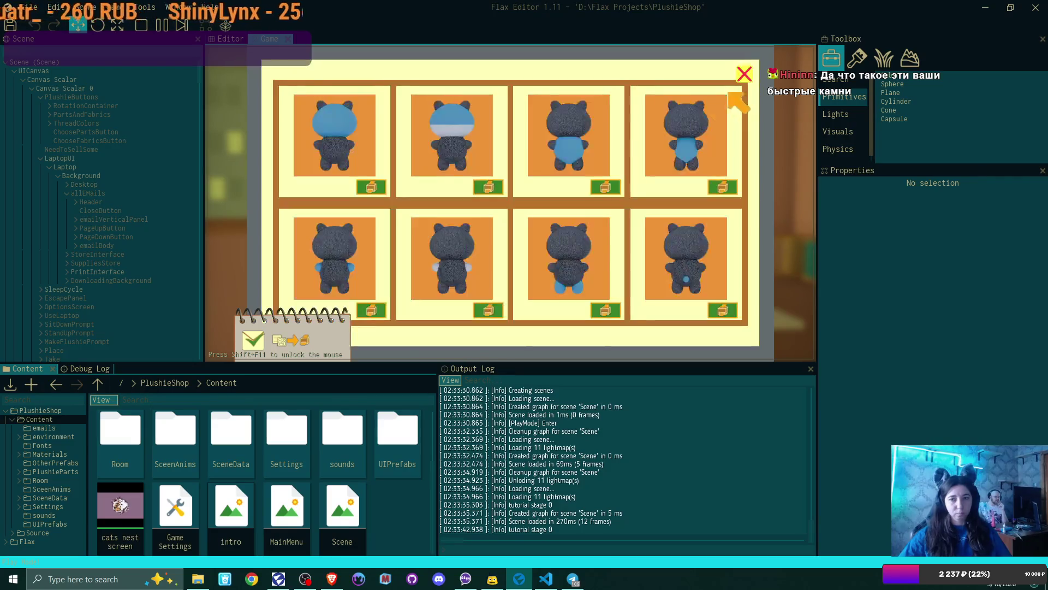
{"action": "left_click", "coordinate": [372, 188]}
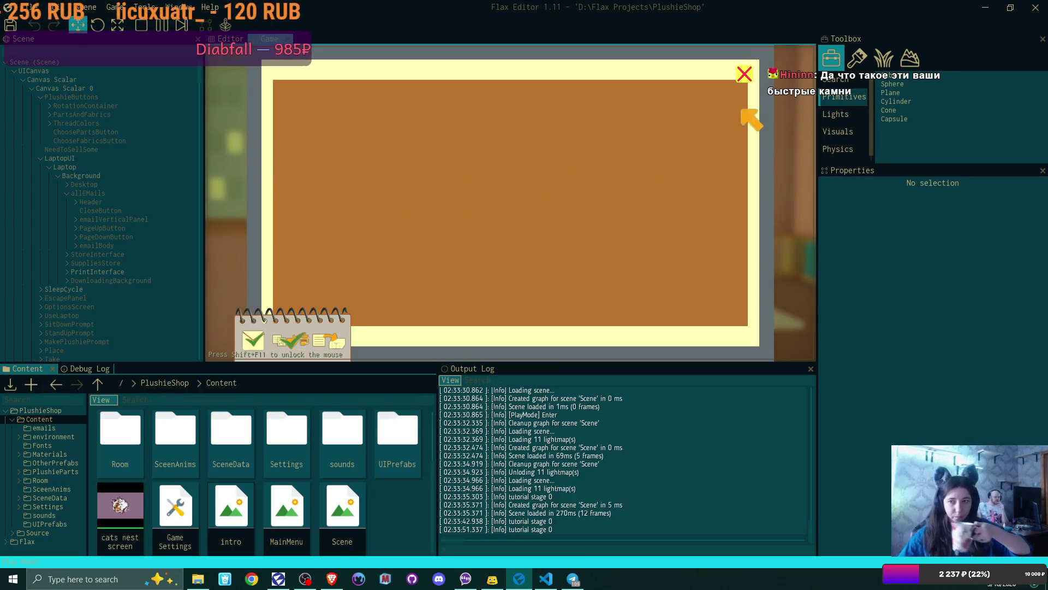
{"action": "left_click", "coordinate": [744, 74]}
Step: Place the address card, open the shipping box and put the plushie inside
{"action": "left_click", "coordinate": [737, 317]}
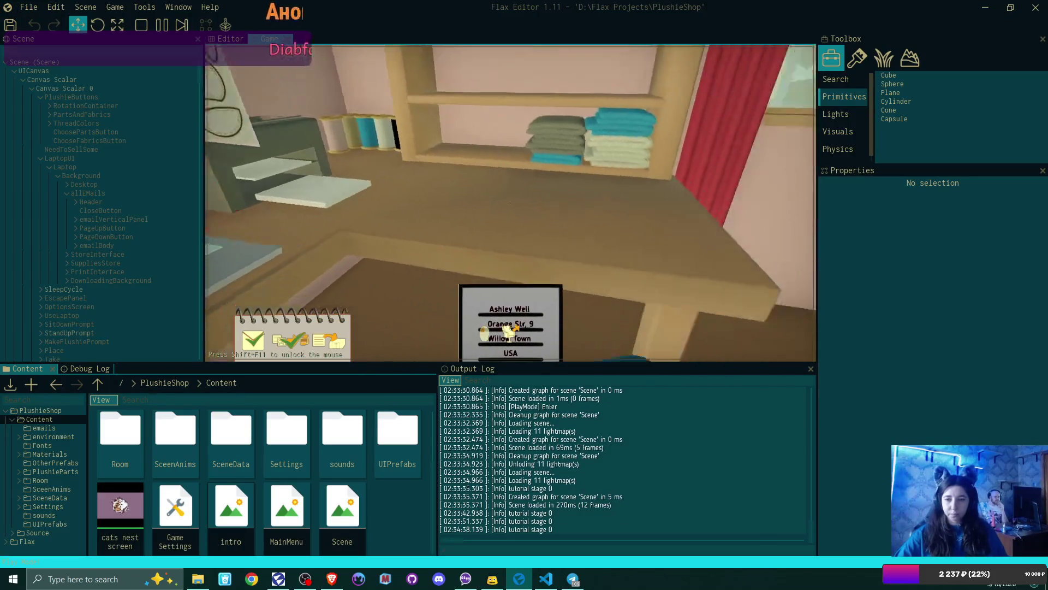
{"action": "left_click", "coordinate": [510, 203]}
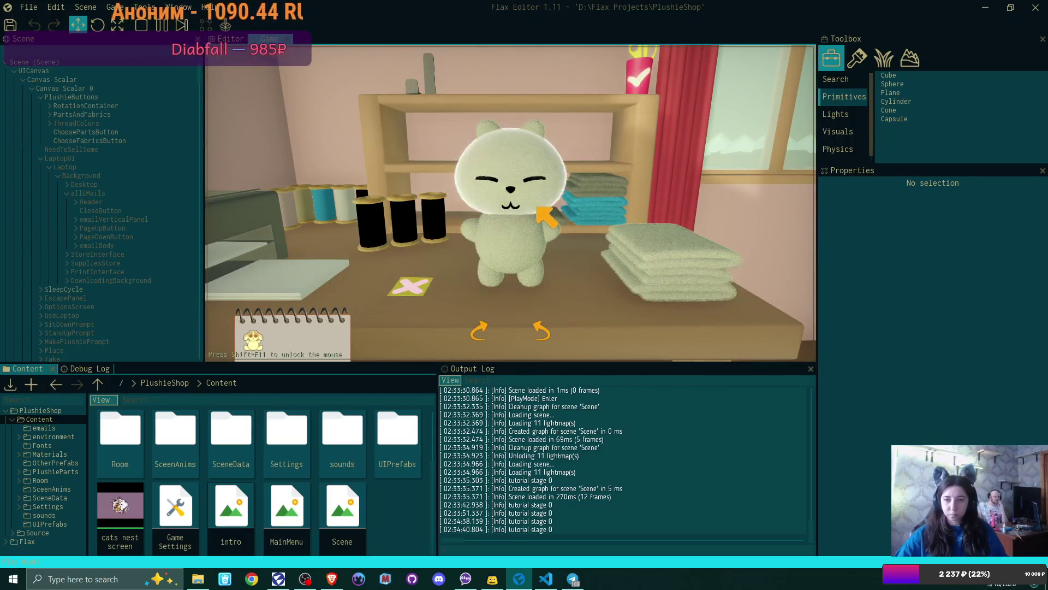
{"action": "left_click", "coordinate": [639, 78]}
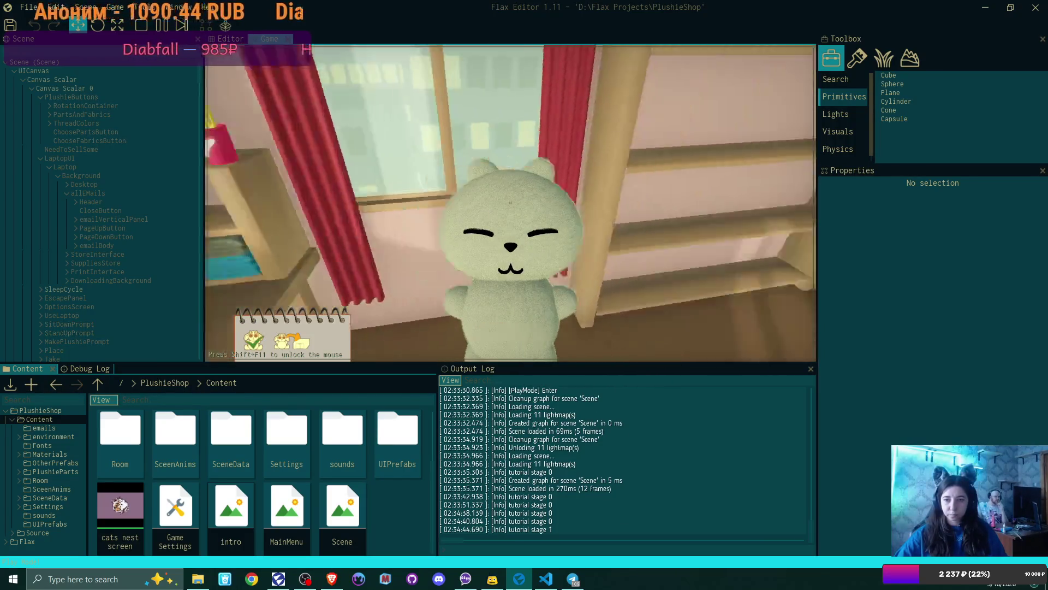
{"action": "left_click", "coordinate": [511, 203]}
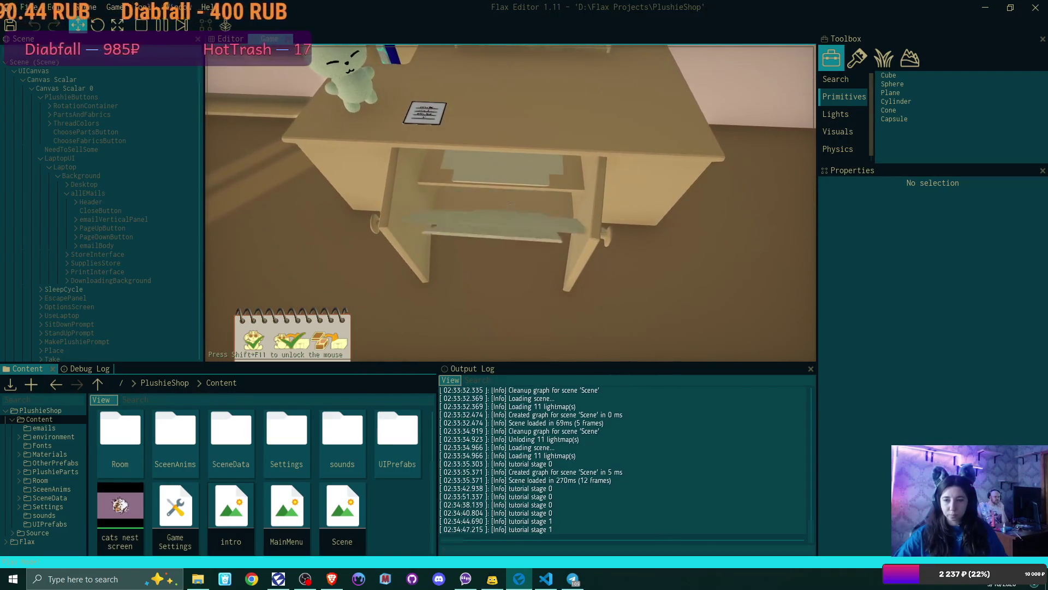
{"action": "left_click", "coordinate": [510, 203]}
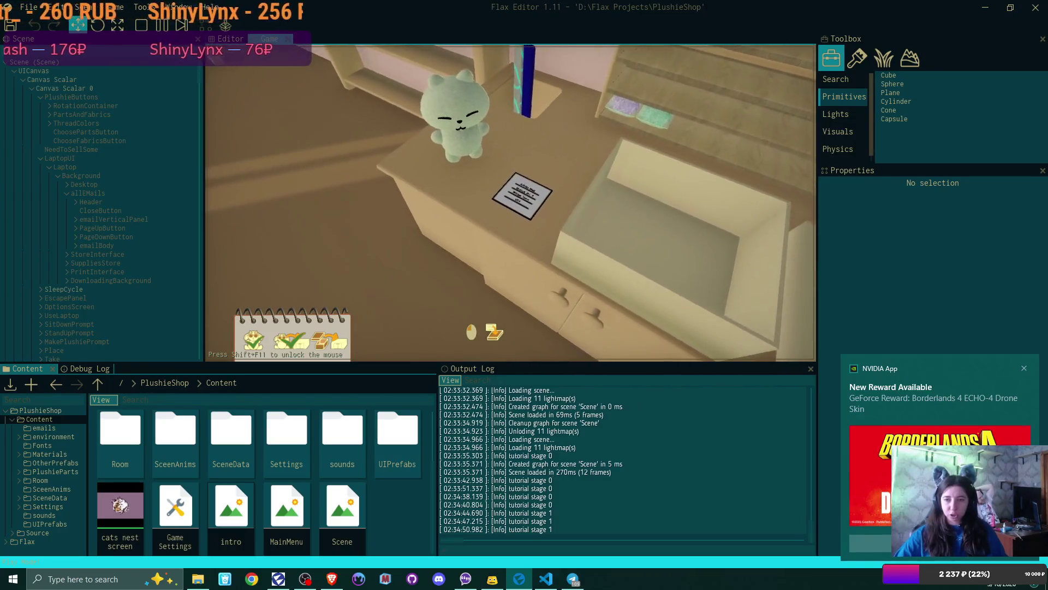
{"action": "left_click", "coordinate": [510, 203]}
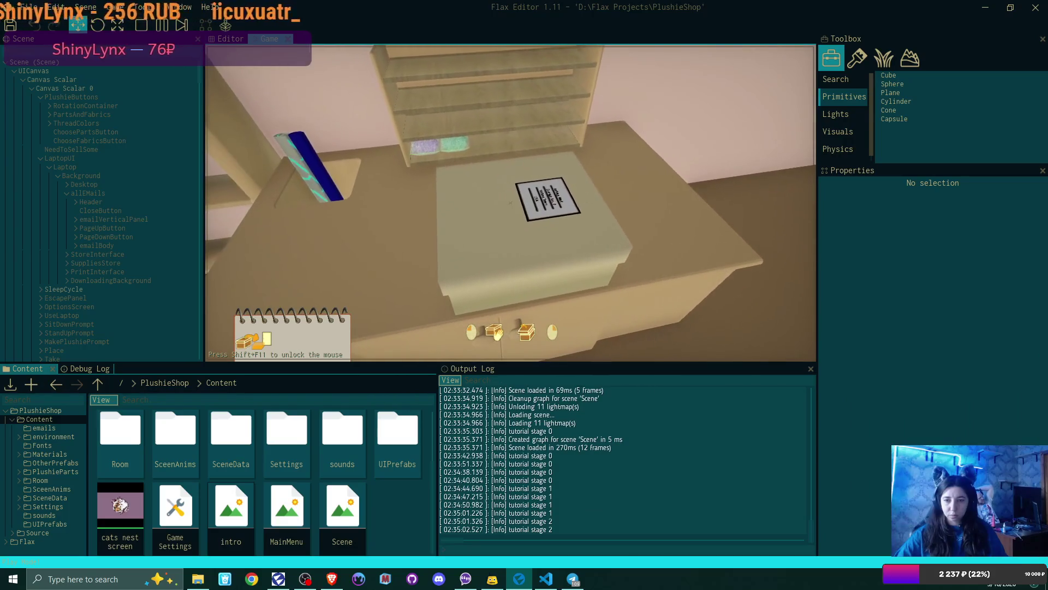
Step: Carry the packed box over and drop it into the drop-off zone
{"action": "left_click", "coordinate": [510, 203]}
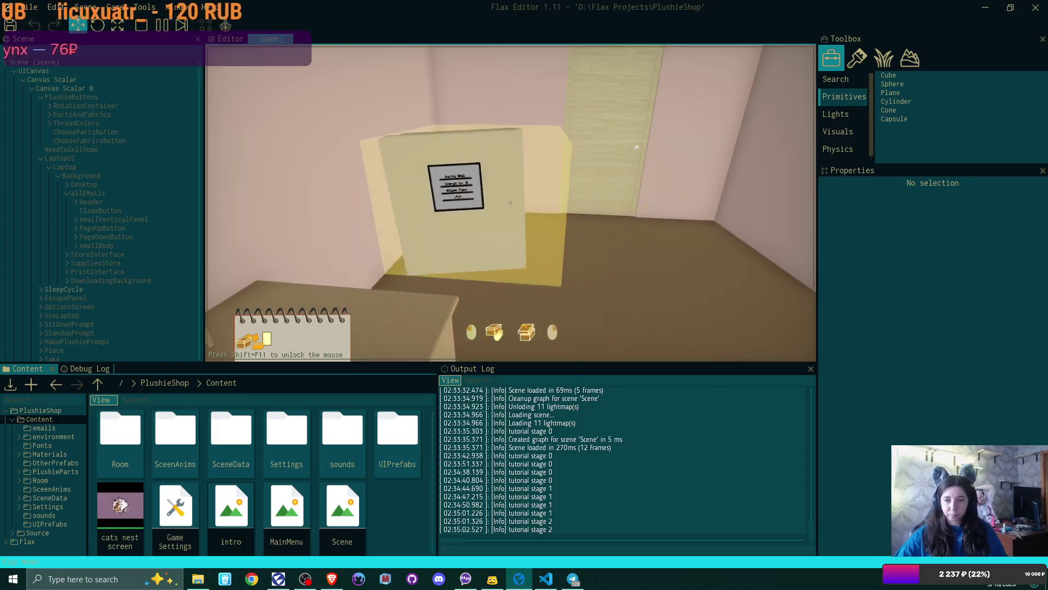
{"action": "left_click", "coordinate": [511, 202]}
{"action": "left_click", "coordinate": [511, 203]}
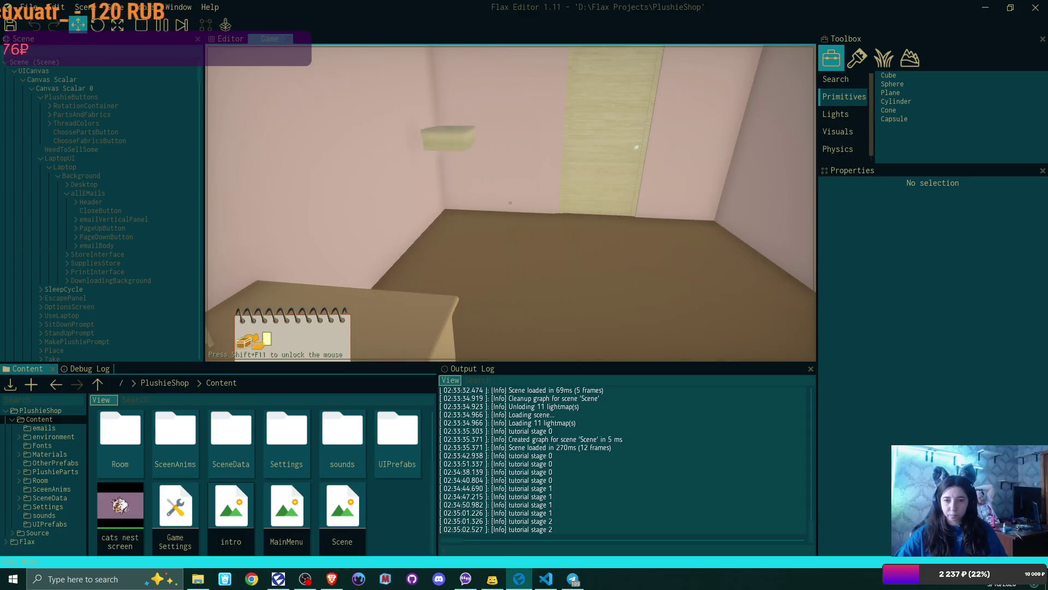
Step: Go to bed, confirm sleeping, and continue past the stats screen to the next day
{"action": "key", "text": "w"}
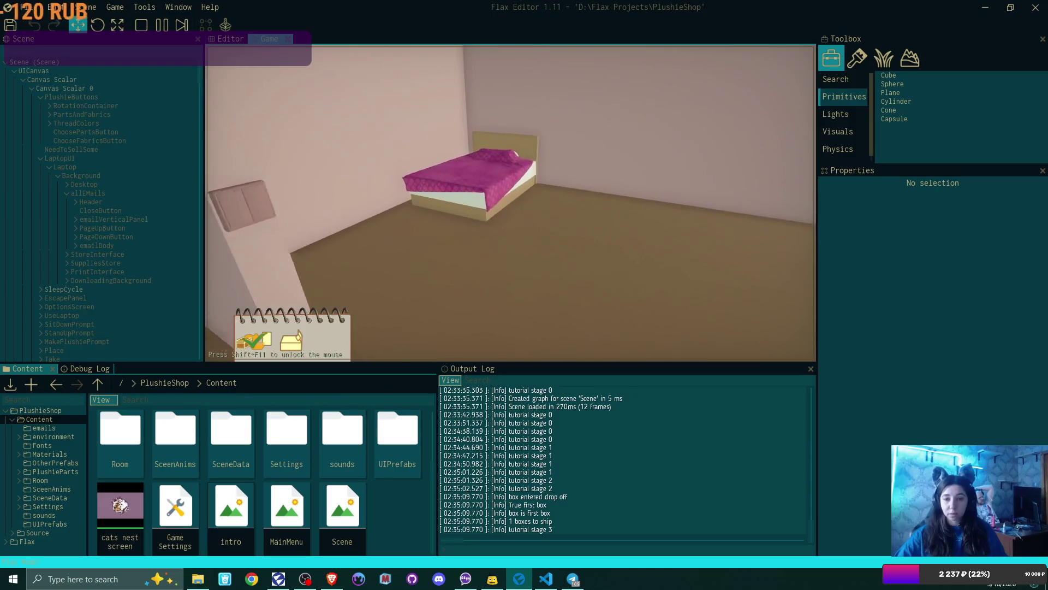
{"action": "left_click", "coordinate": [510, 203]}
{"action": "left_click", "coordinate": [472, 263]}
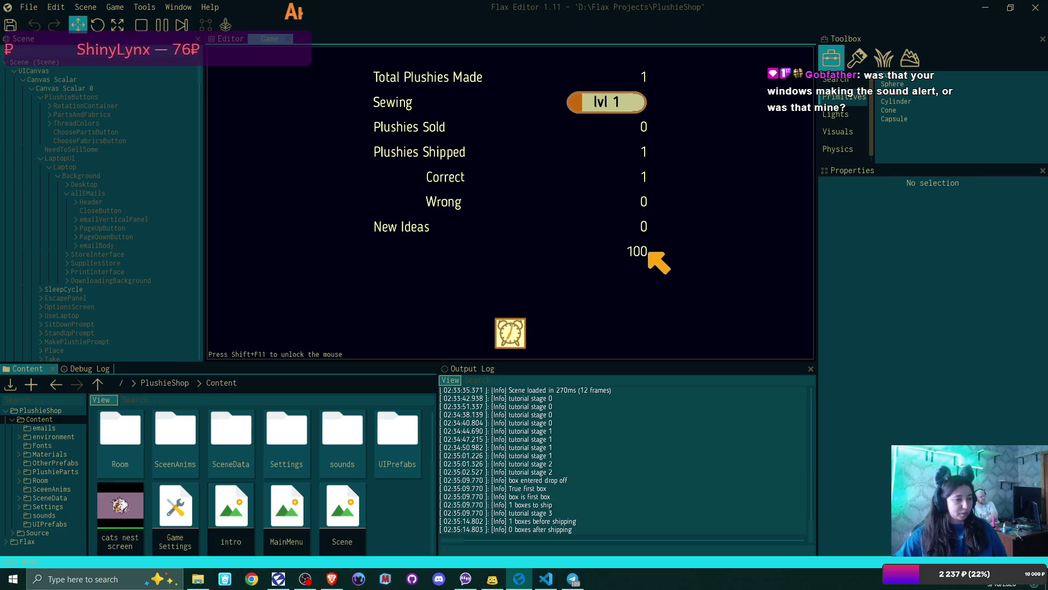
{"action": "left_click", "coordinate": [514, 332]}
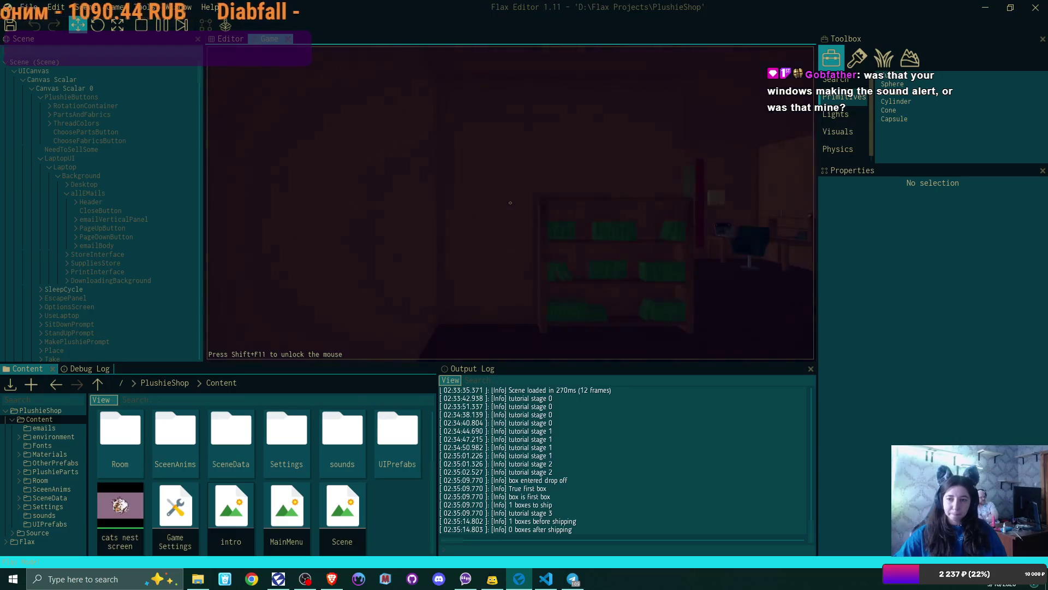
Step: Walk to the laptop, reread the payout email in Bmail, then stop the game with F5
{"action": "key", "text": "w"}
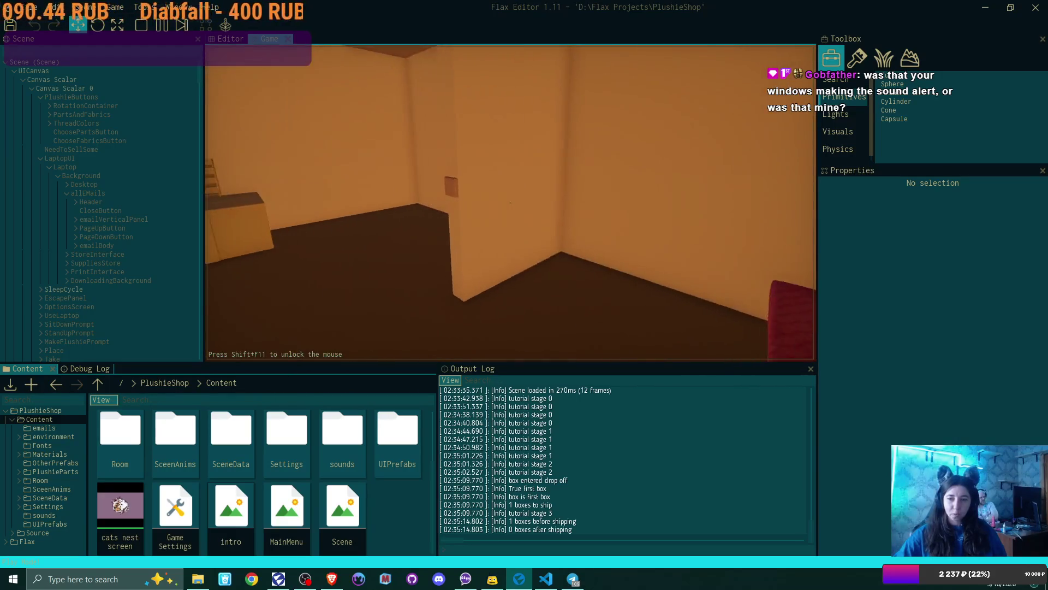
{"action": "key", "text": "w"}
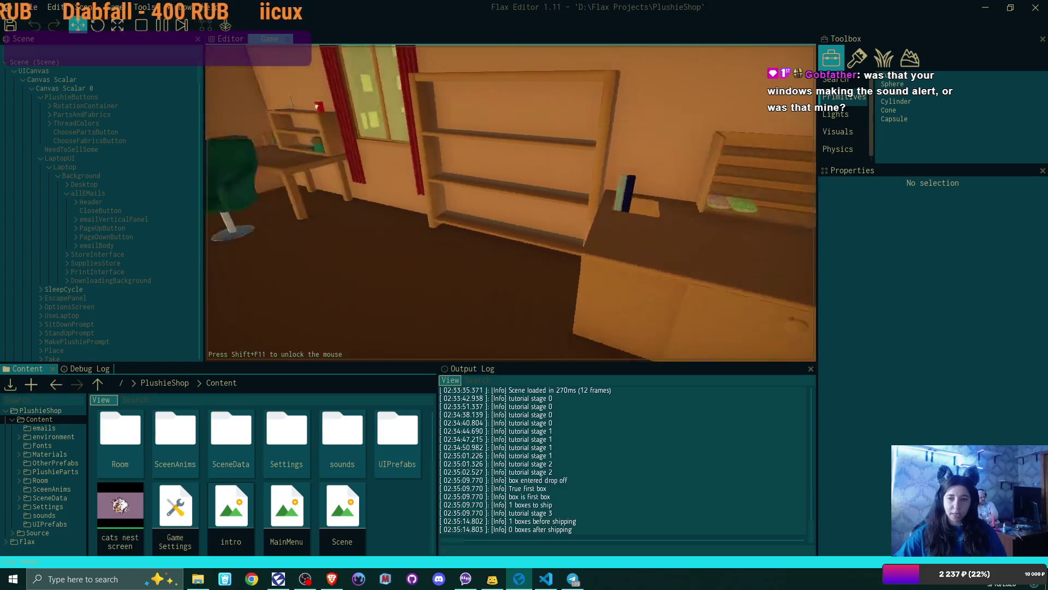
{"action": "key", "text": "s"}
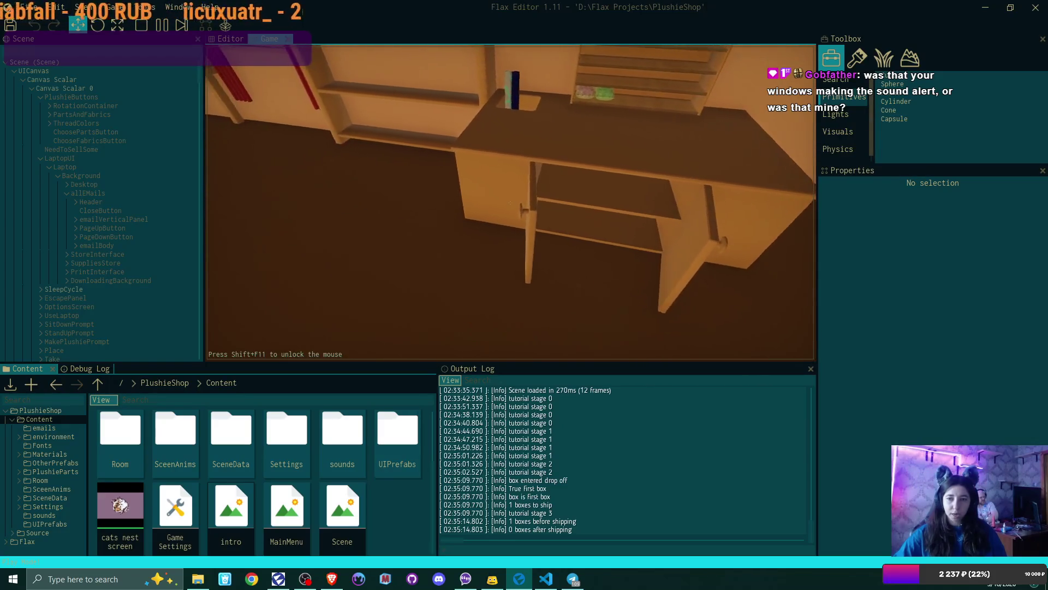
{"action": "key", "text": "w"}
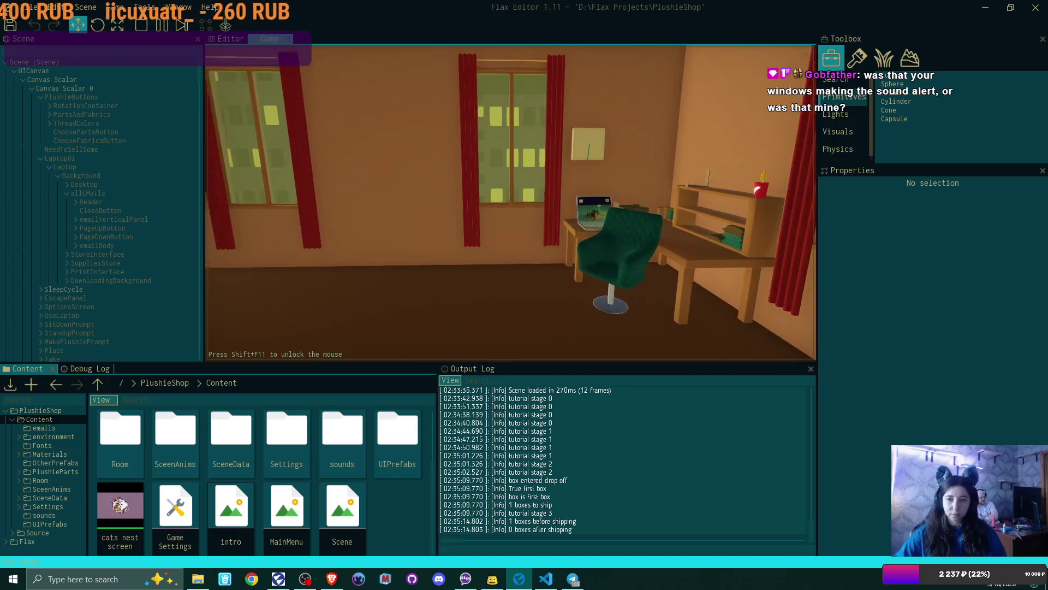
{"action": "key", "text": "e"}
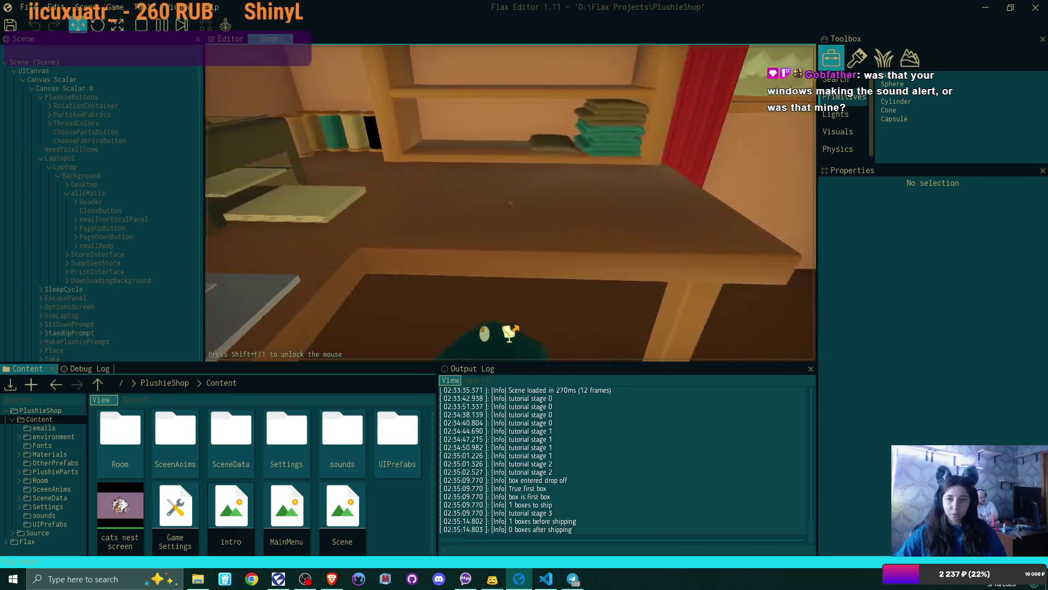
{"action": "left_click", "coordinate": [315, 97]}
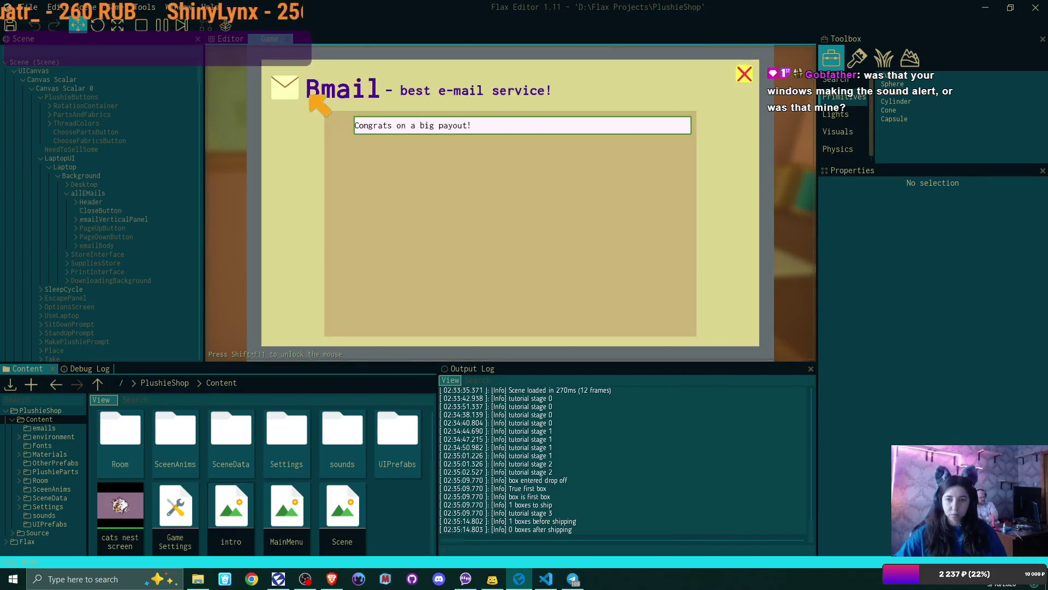
{"action": "left_click", "coordinate": [421, 129]}
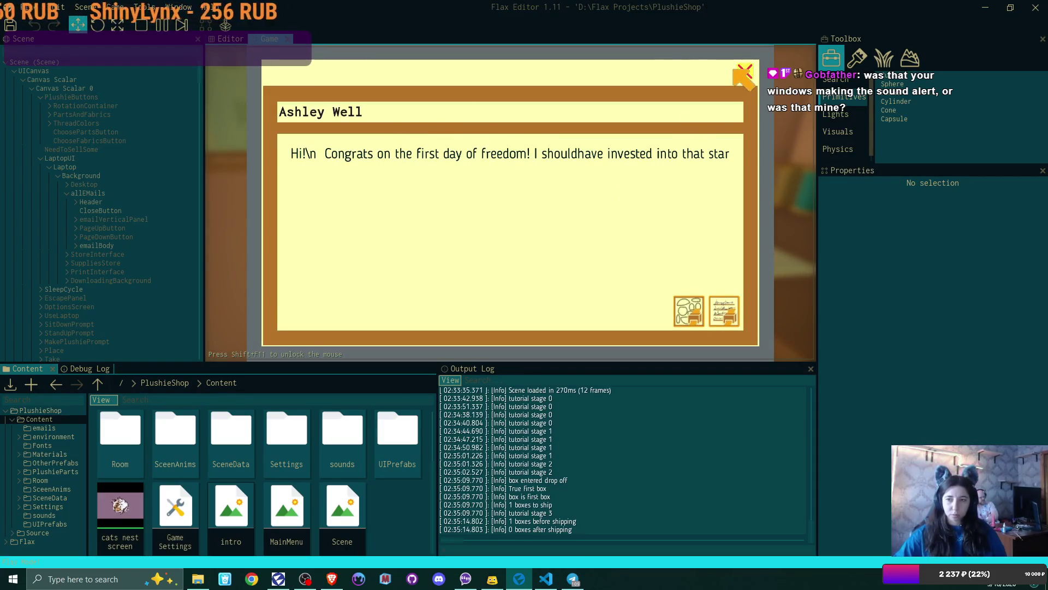
{"action": "left_click", "coordinate": [745, 72]}
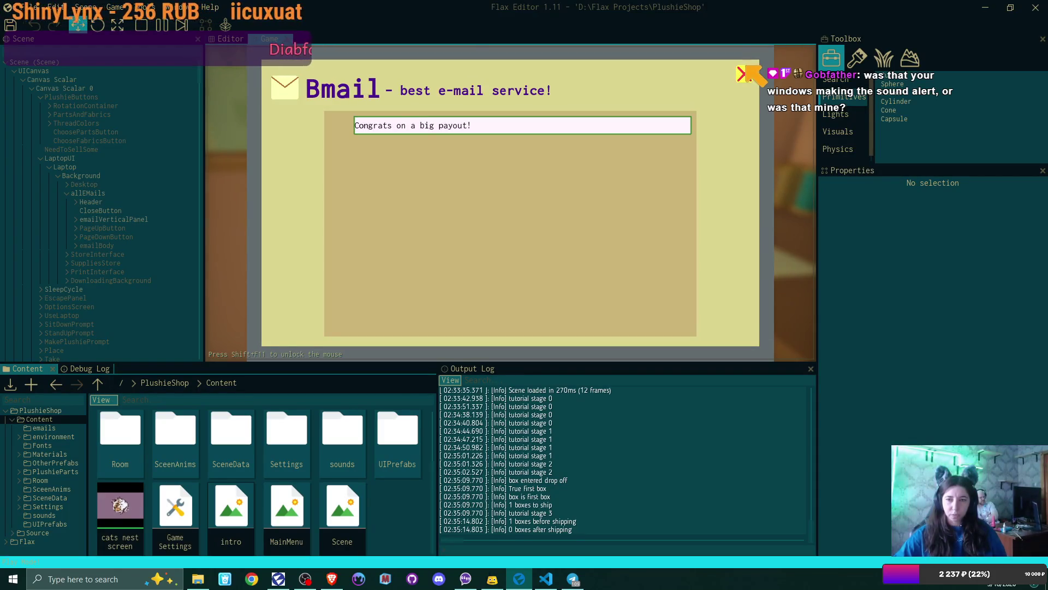
{"action": "left_click", "coordinate": [746, 71]}
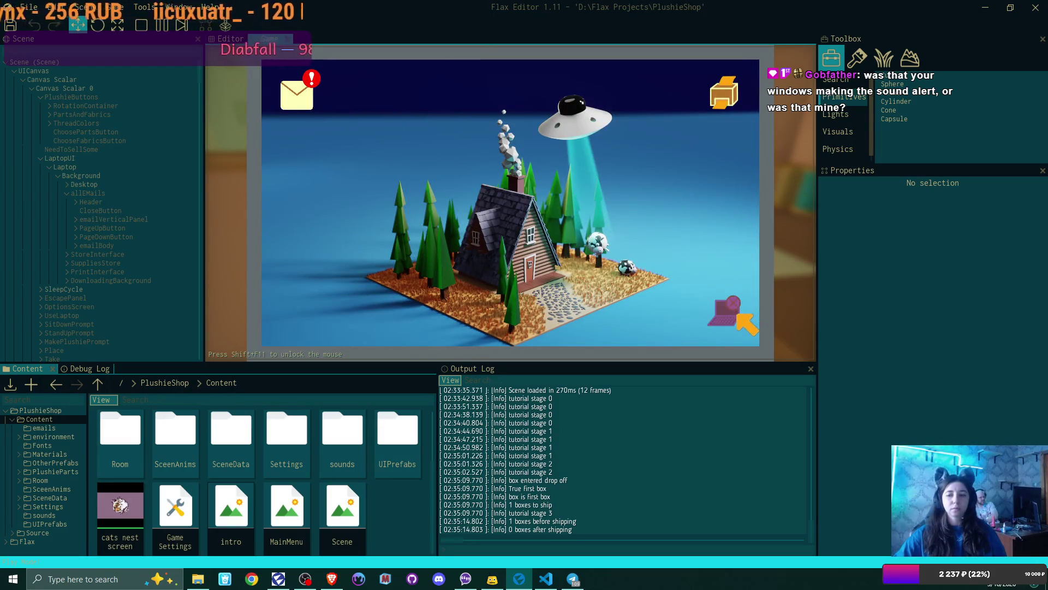
{"action": "left_click", "coordinate": [729, 308]}
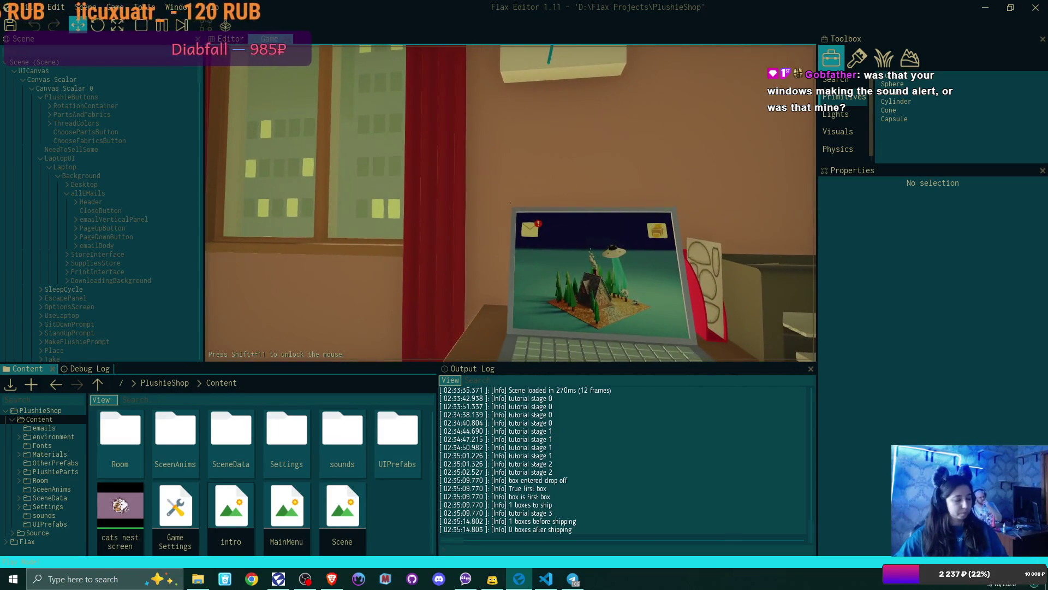
{"action": "key", "text": "F5"}
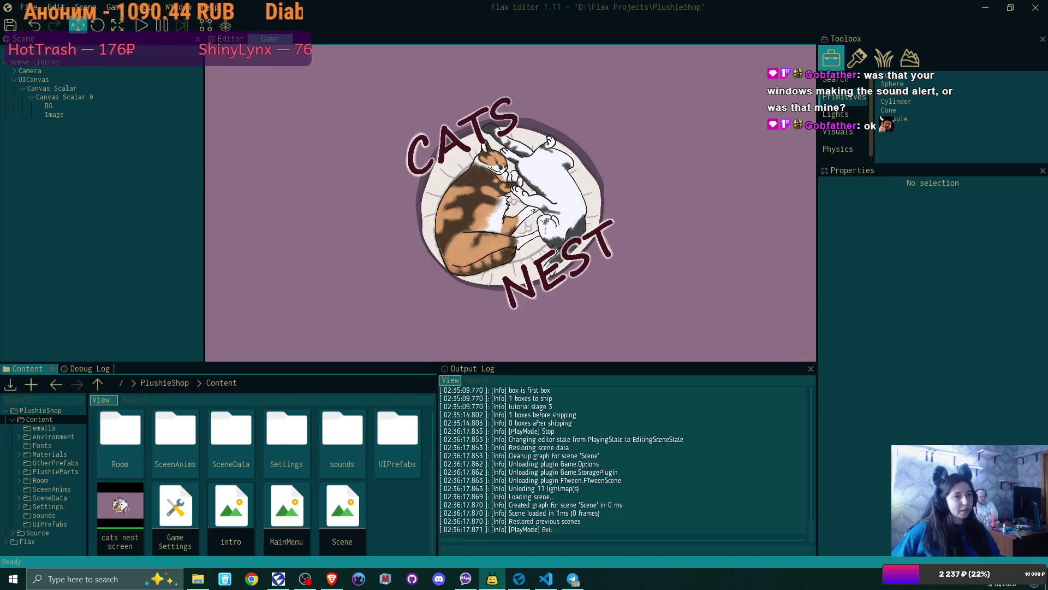
Step: Leave the restored intro scene and bring Visual Studio Code with Box.cs to the front
{"action": "key", "text": "alt+Tab"}
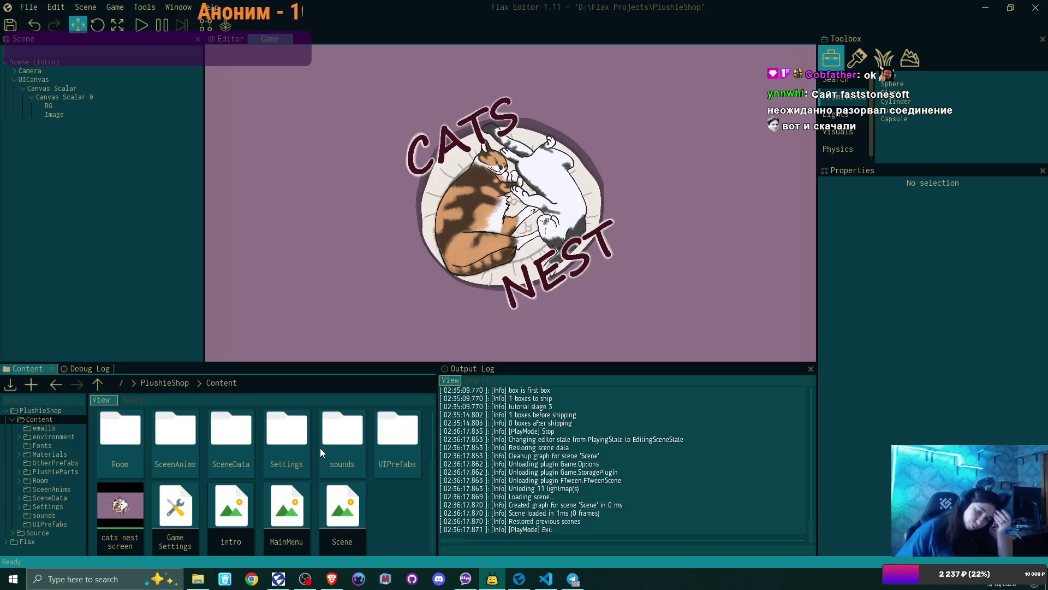
{"action": "left_click", "coordinate": [546, 578]}
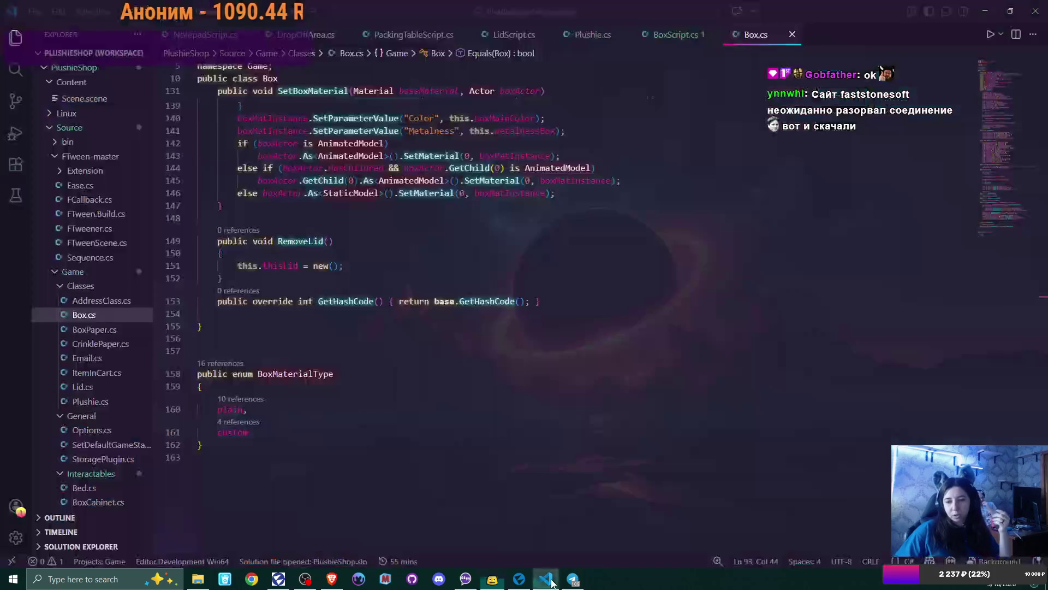
Step: Close DropOffArea.cs, Box.cs, BoxScript.cs, Plushie.cs and LidScript.cs, keeping PackingTableScript.cs
{"action": "left_click", "coordinate": [344, 34]}
{"action": "left_click", "coordinate": [695, 34]}
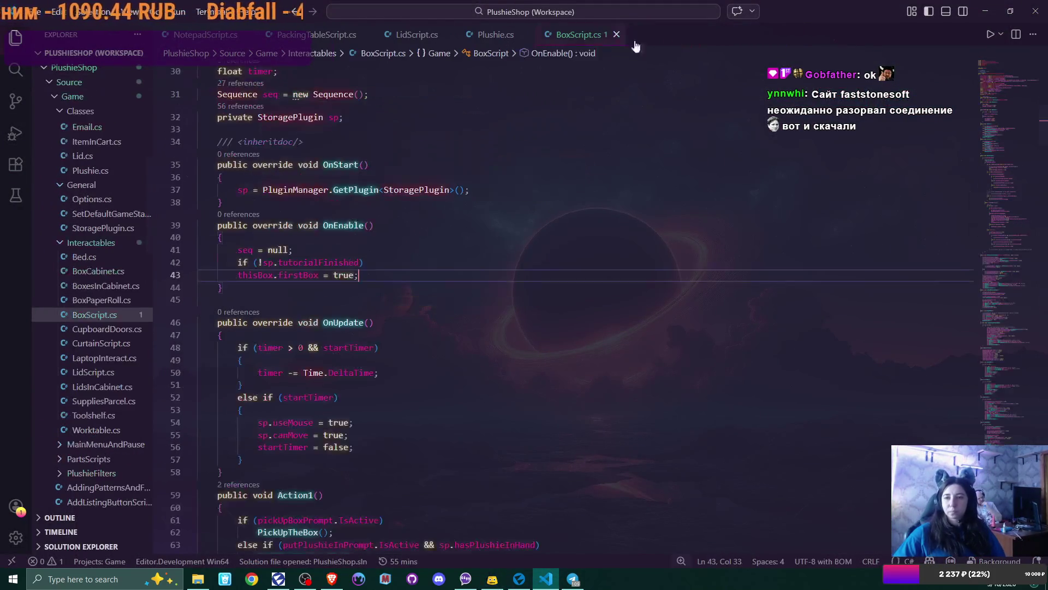
{"action": "left_click", "coordinate": [617, 35]}
{"action": "left_click", "coordinate": [526, 35]}
{"action": "left_click", "coordinate": [449, 35]}
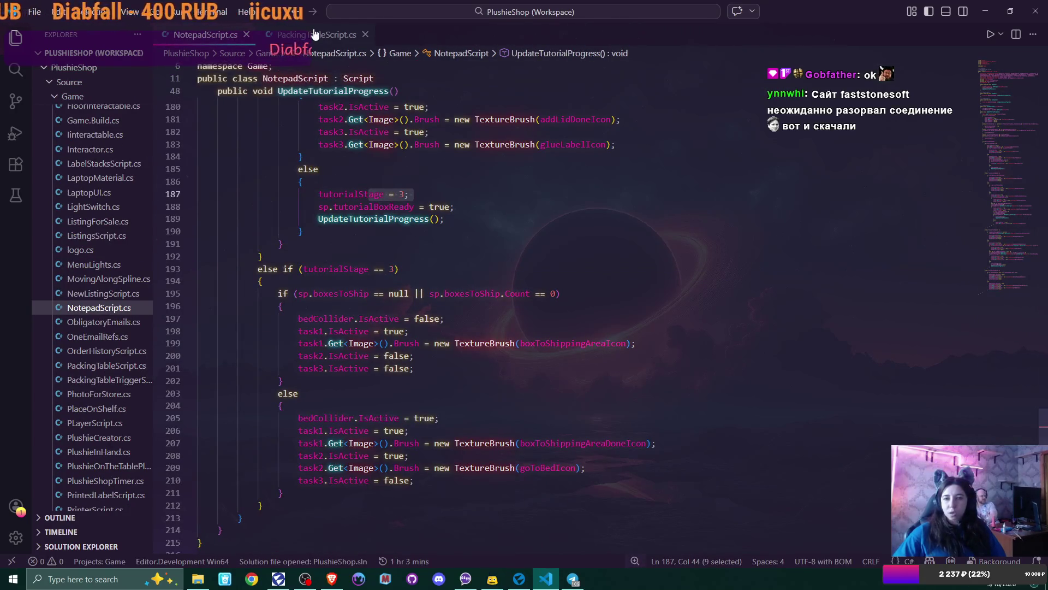
{"action": "left_click", "coordinate": [303, 35]}
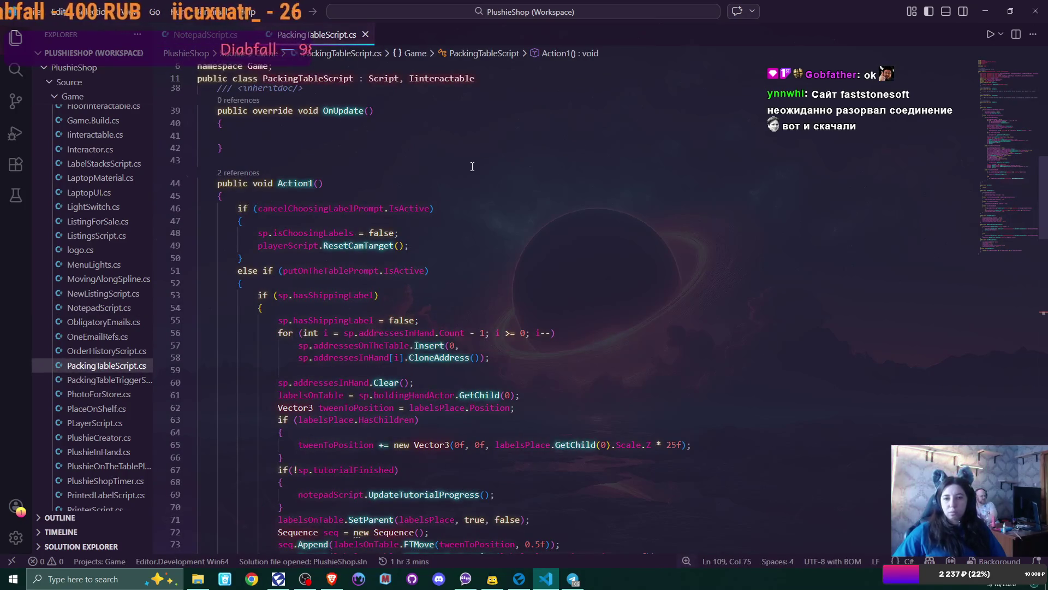
Step: Delete the empty OnUpdate, OnEnable and OnDisable methods plus leftover comments and blank lines
{"action": "scroll", "coordinate": [472, 167], "scroll_direction": "up", "scroll_amount": 2}
{"action": "left_click_drag", "start_coordinate": [214, 193], "coordinate": [265, 230]}
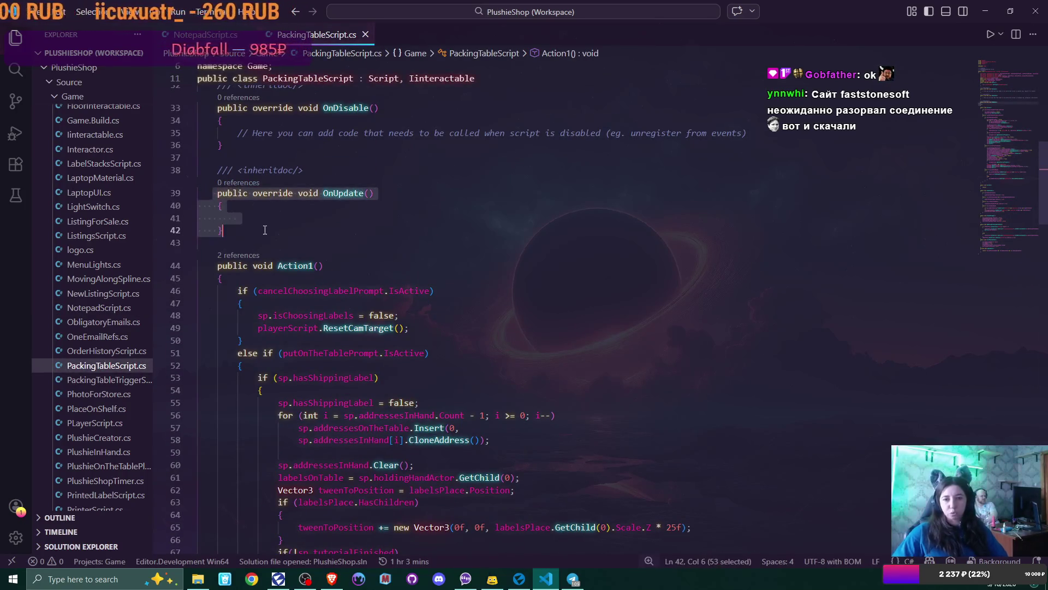
{"action": "key", "text": "BackSpace"}
{"action": "scroll", "coordinate": [287, 213], "scroll_direction": "up", "scroll_amount": 4}
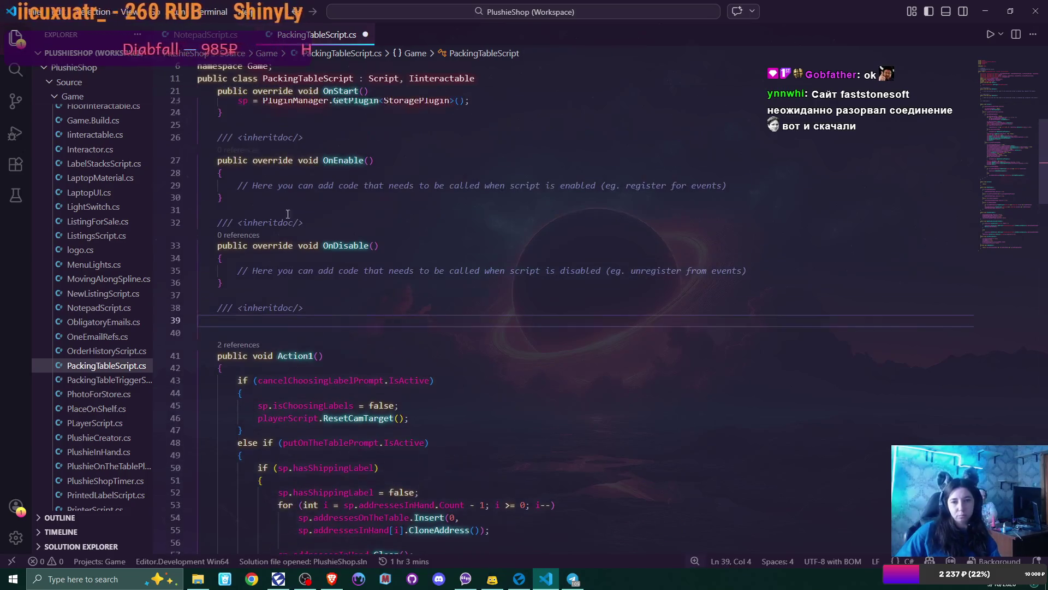
{"action": "left_click_drag", "start_coordinate": [217, 160], "coordinate": [241, 307]}
{"action": "key", "text": "BackSpace"}
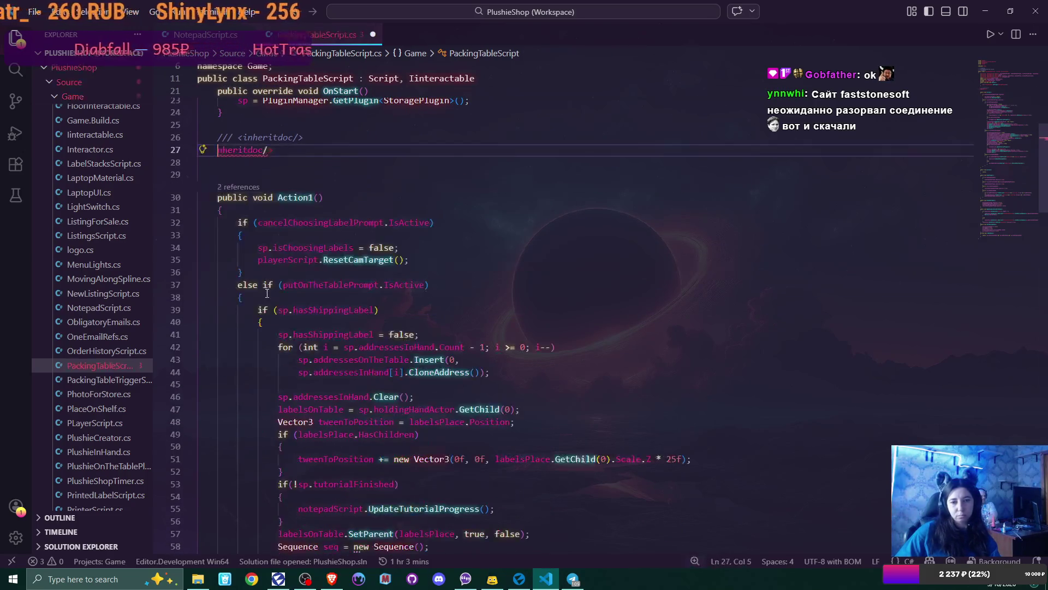
{"action": "left_click_drag", "start_coordinate": [235, 163], "coordinate": [217, 137]}
{"action": "key", "text": "BackSpace"}
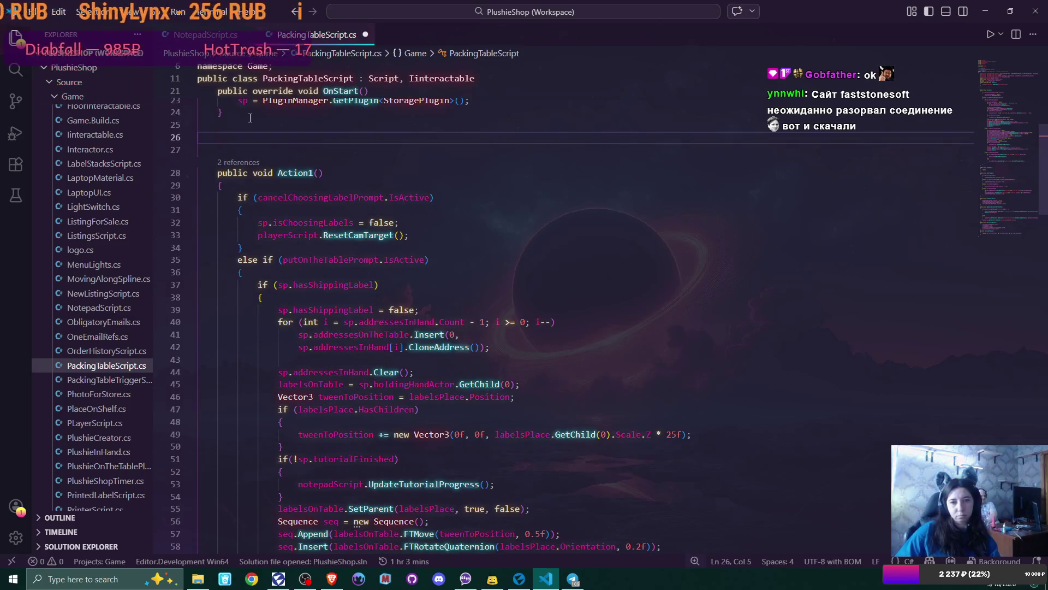
{"action": "key", "text": "BackSpace"}
{"action": "key", "text": "BackSpace"}
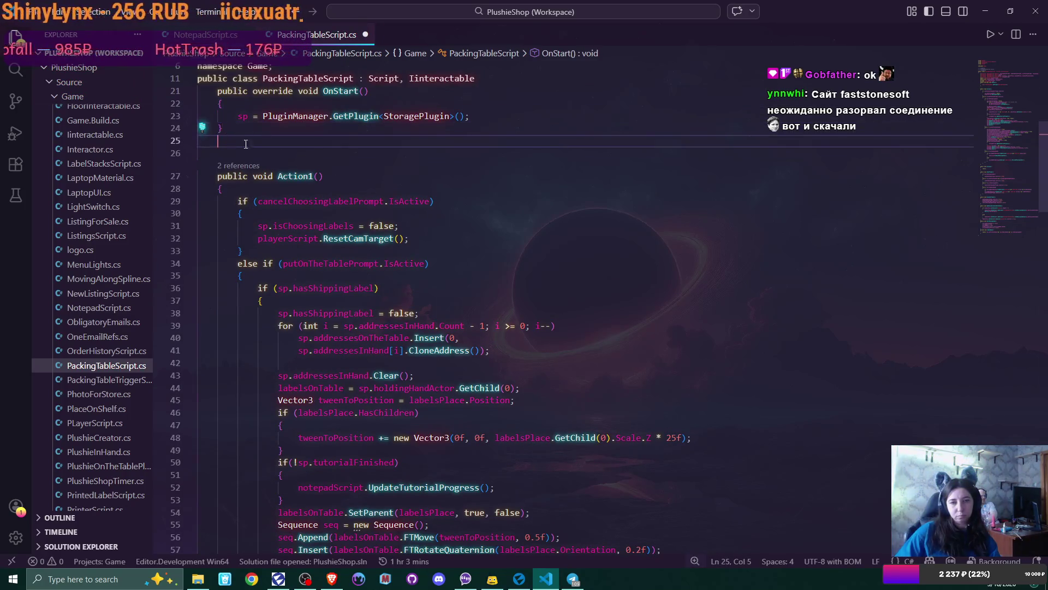
{"action": "key", "text": "Delete"}
{"action": "scroll", "coordinate": [425, 207], "scroll_direction": "up", "scroll_amount": 5}
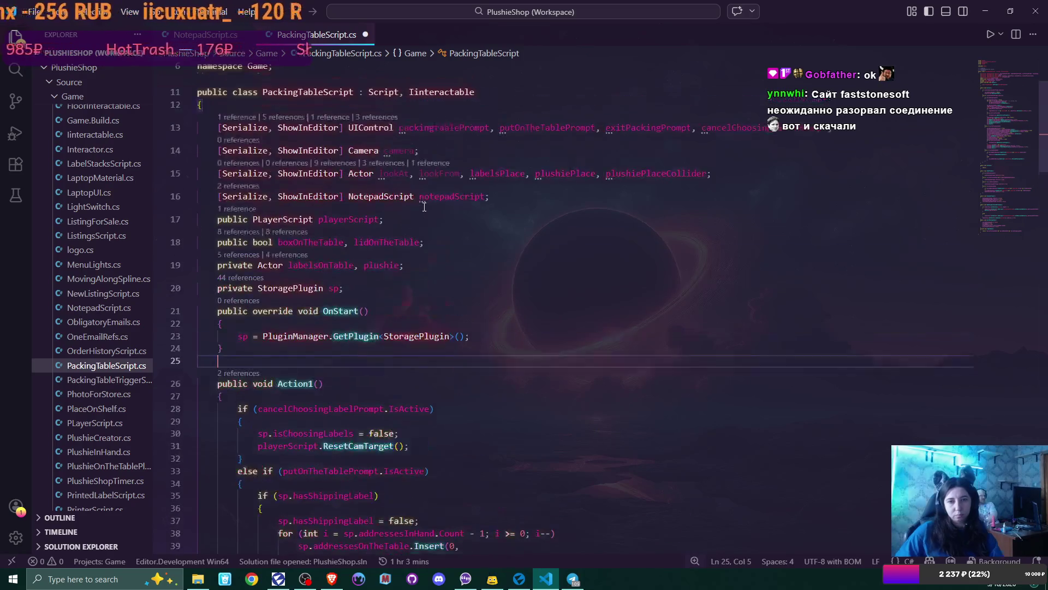
{"action": "left_click", "coordinate": [366, 35]}
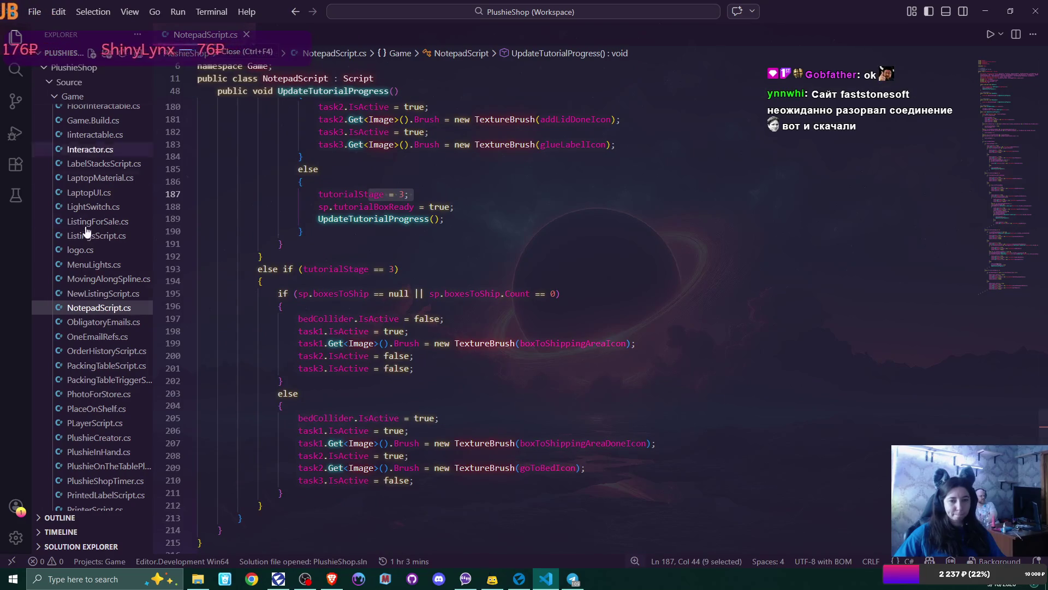
{"action": "left_click", "coordinate": [94, 323]}
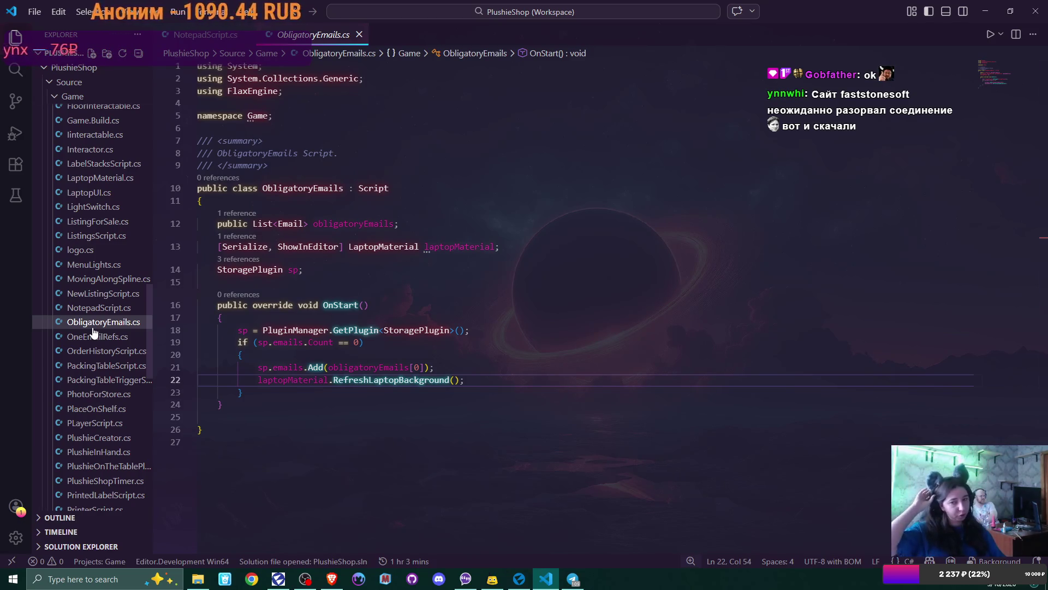
{"action": "left_click", "coordinate": [94, 337]}
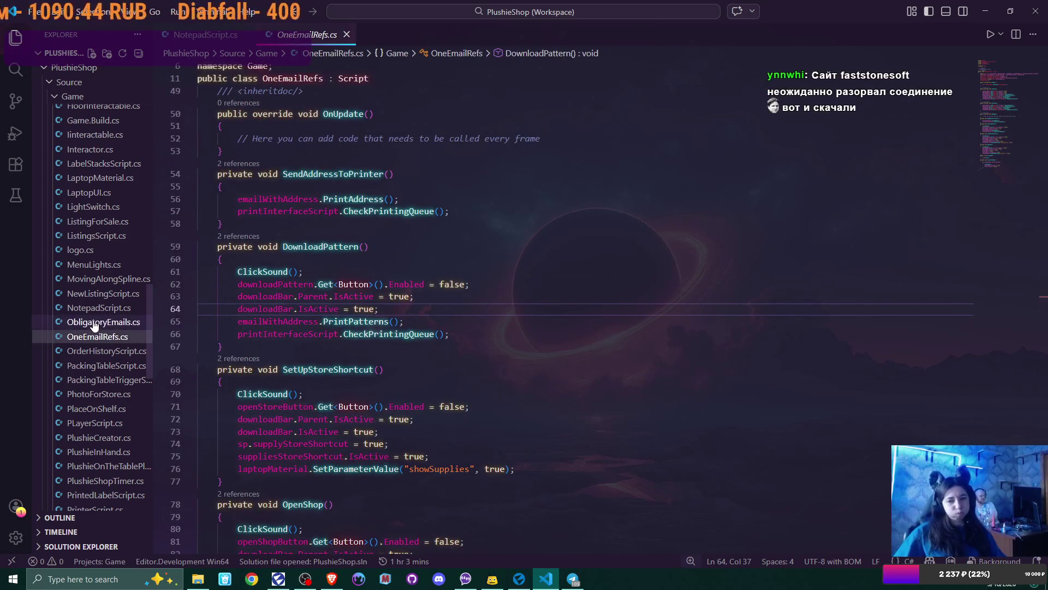
{"action": "left_click", "coordinate": [94, 324]}
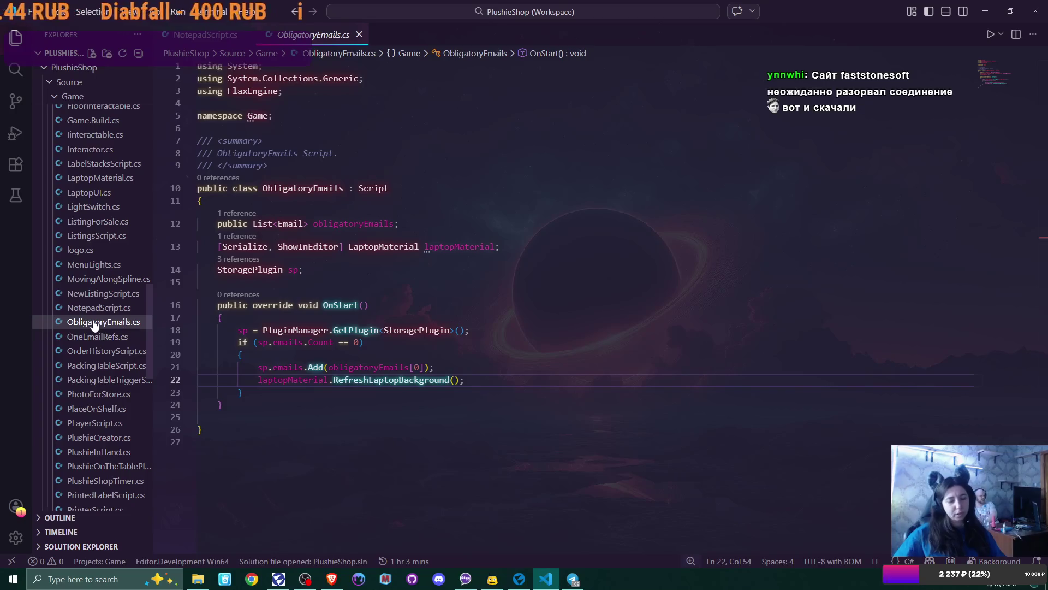
{"action": "left_click", "coordinate": [96, 337]}
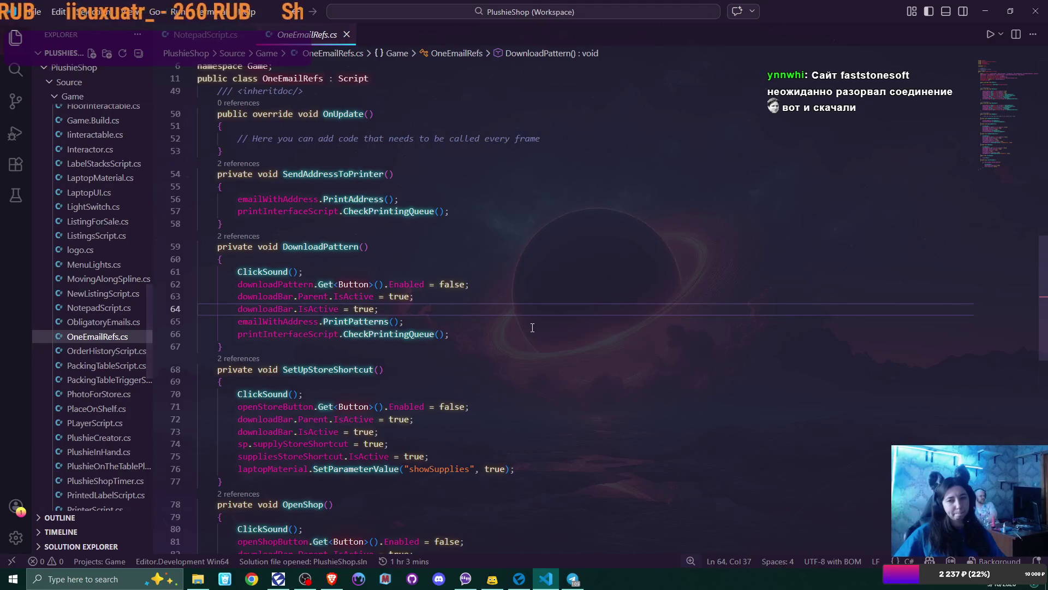
{"action": "scroll", "coordinate": [567, 308], "scroll_direction": "up", "scroll_amount": 5}
{"action": "scroll", "coordinate": [567, 309], "scroll_direction": "up", "scroll_amount": 4}
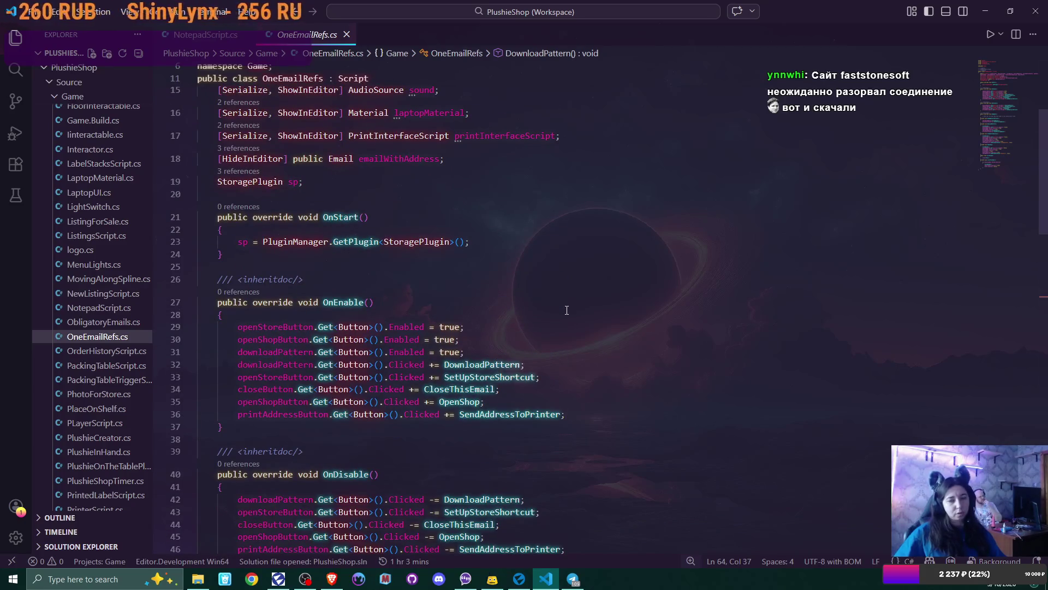
{"action": "scroll", "coordinate": [567, 310], "scroll_direction": "down", "scroll_amount": 8}
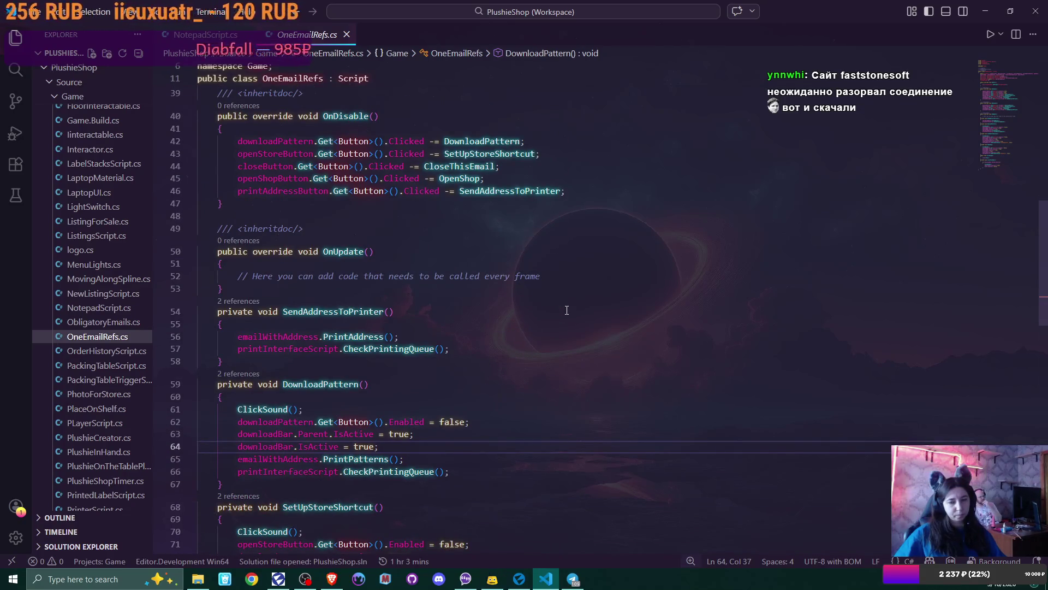
{"action": "left_click", "coordinate": [106, 322]}
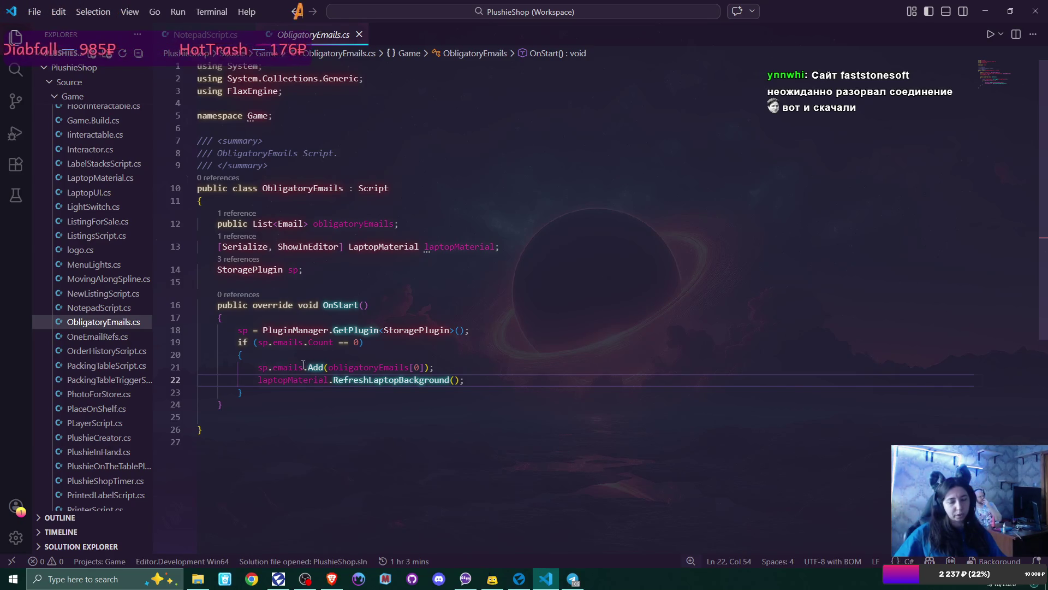
{"action": "left_click", "coordinate": [594, 370]}
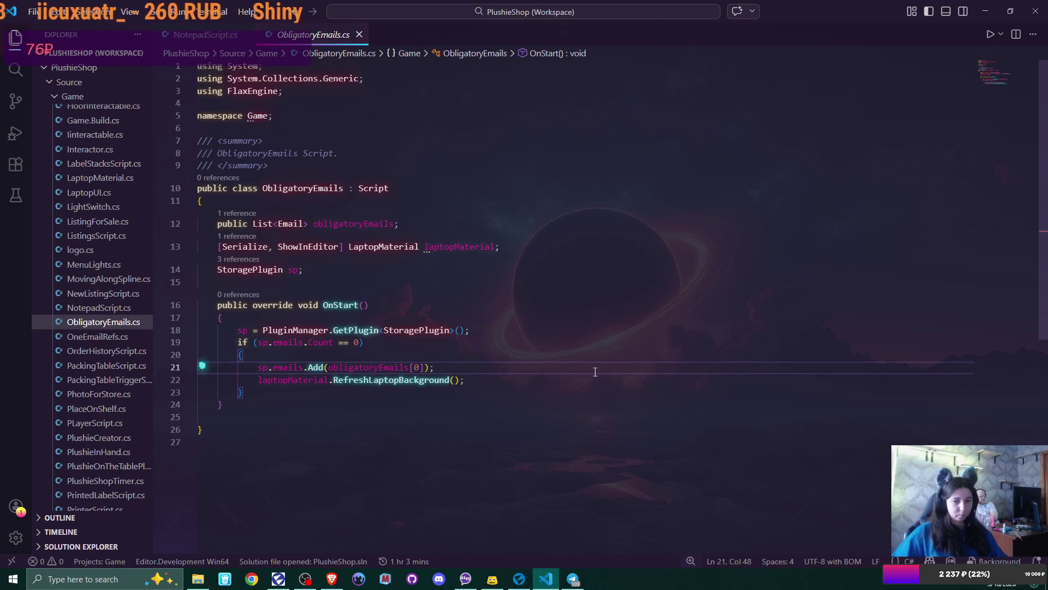
{"action": "scroll", "coordinate": [87, 393], "scroll_direction": "down", "scroll_amount": 5}
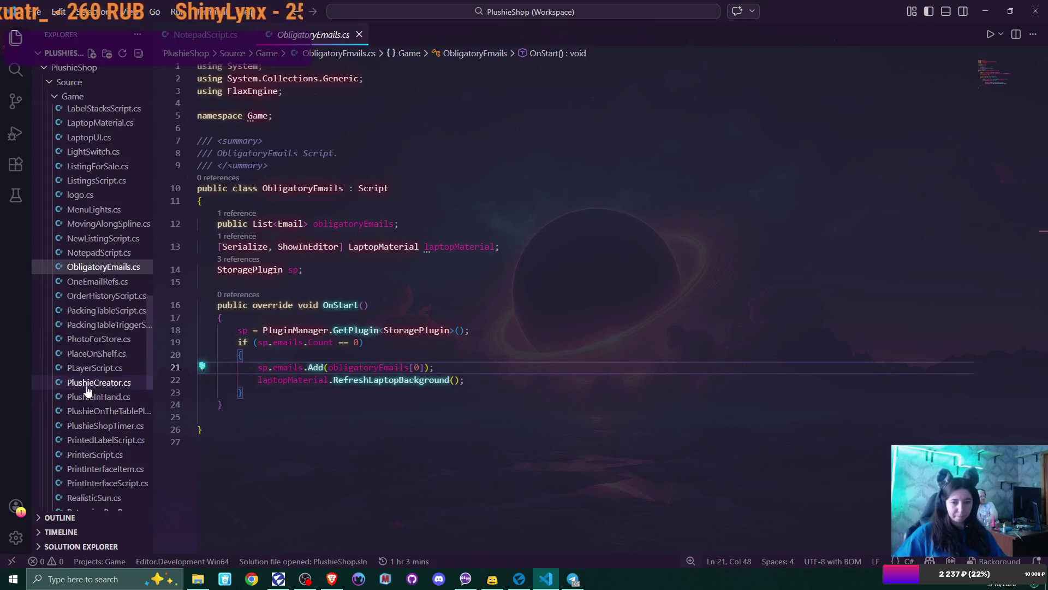
{"action": "scroll", "coordinate": [87, 391], "scroll_direction": "down", "scroll_amount": 1}
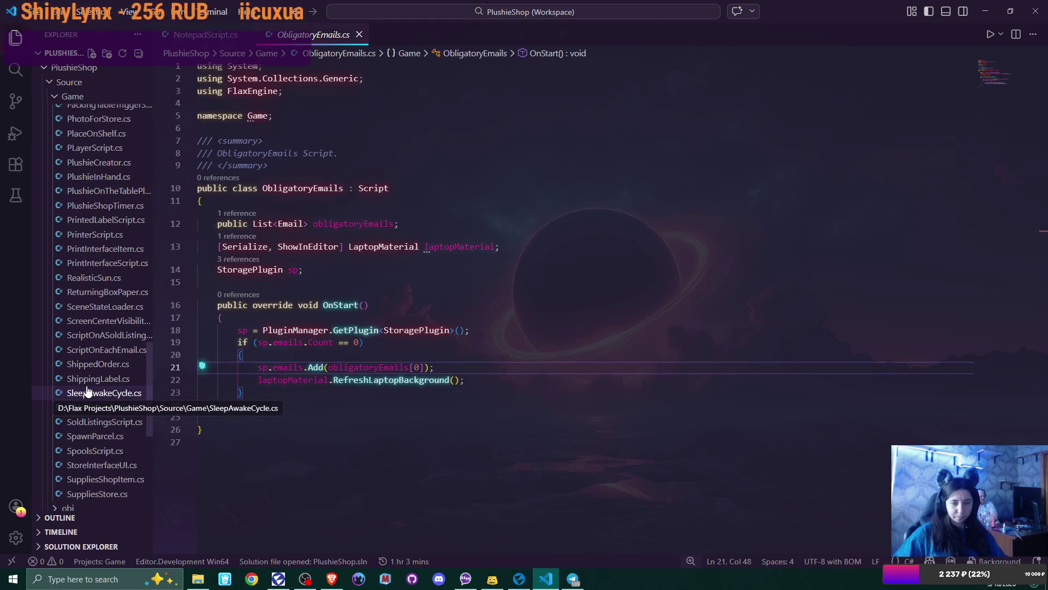
{"action": "left_click", "coordinate": [87, 392]}
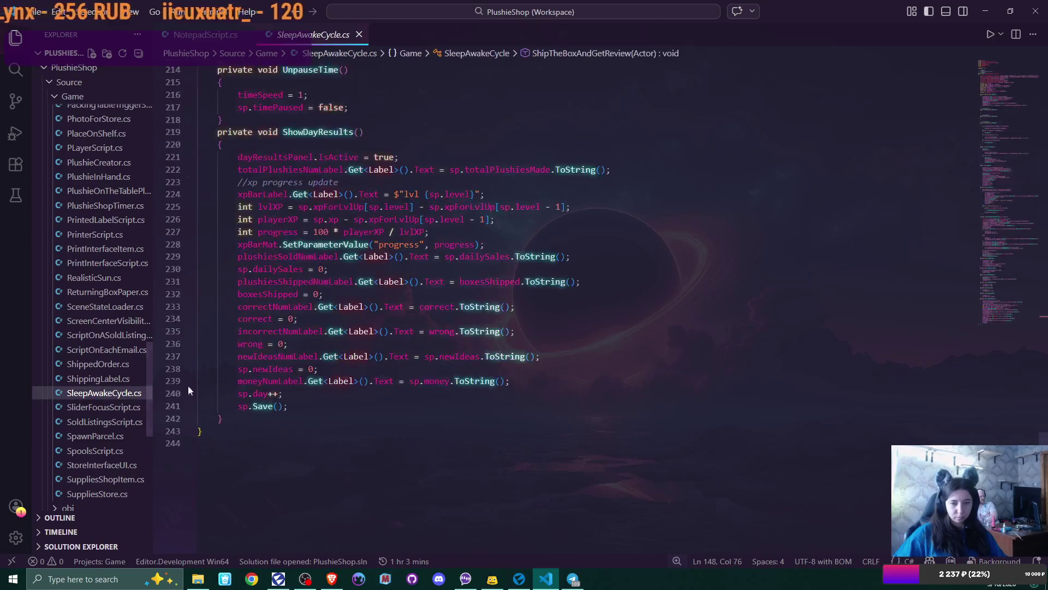
{"action": "scroll", "coordinate": [622, 349], "scroll_direction": "up", "scroll_amount": 5}
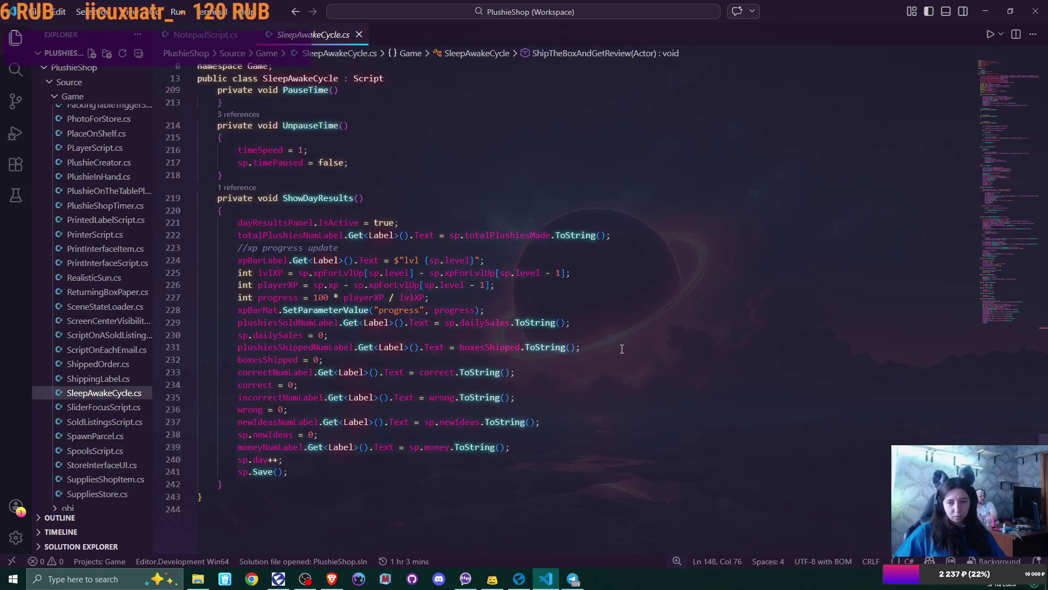
{"action": "scroll", "coordinate": [621, 349], "scroll_direction": "down", "scroll_amount": 2}
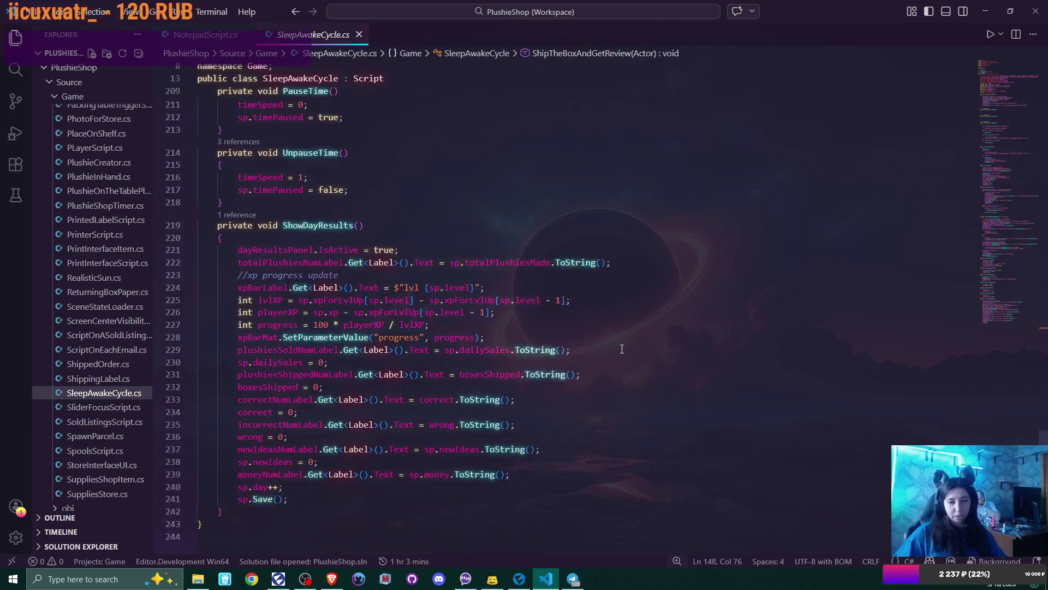
{"action": "scroll", "coordinate": [622, 349], "scroll_direction": "up", "scroll_amount": 10}
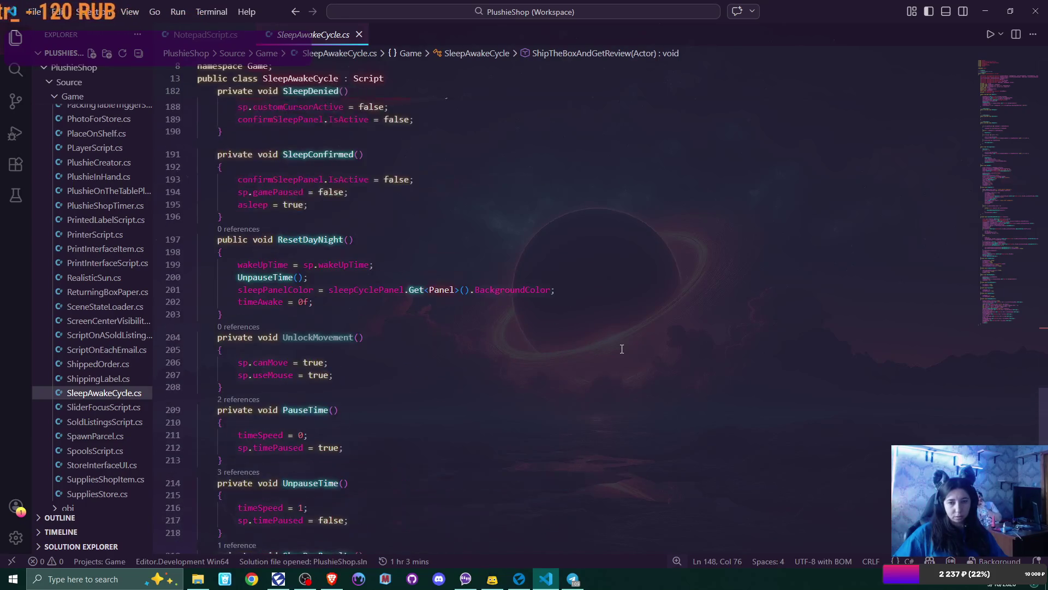
{"action": "scroll", "coordinate": [622, 349], "scroll_direction": "up", "scroll_amount": 1}
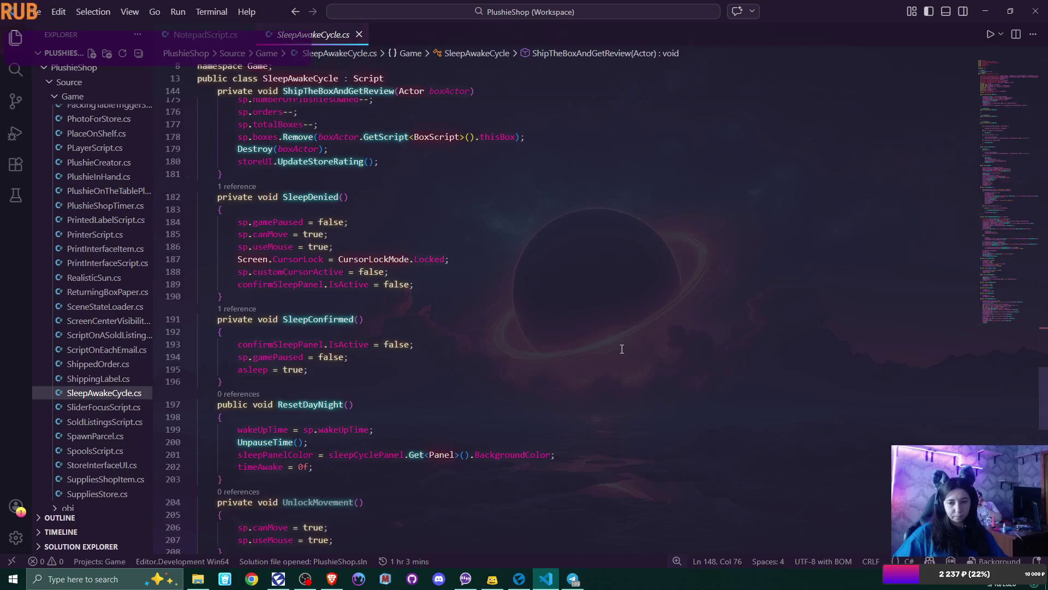
{"action": "scroll", "coordinate": [622, 349], "scroll_direction": "down", "scroll_amount": 11}
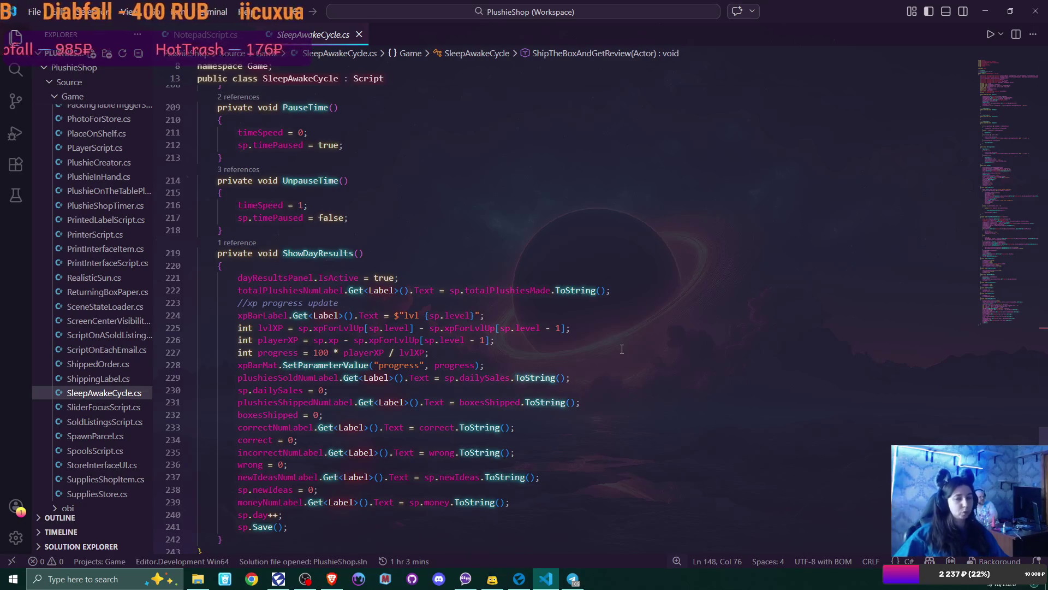
{"action": "scroll", "coordinate": [622, 348], "scroll_direction": "up", "scroll_amount": 3}
{"action": "scroll", "coordinate": [645, 317], "scroll_direction": "up", "scroll_amount": 3}
{"action": "scroll", "coordinate": [518, 308], "scroll_direction": "up", "scroll_amount": 5}
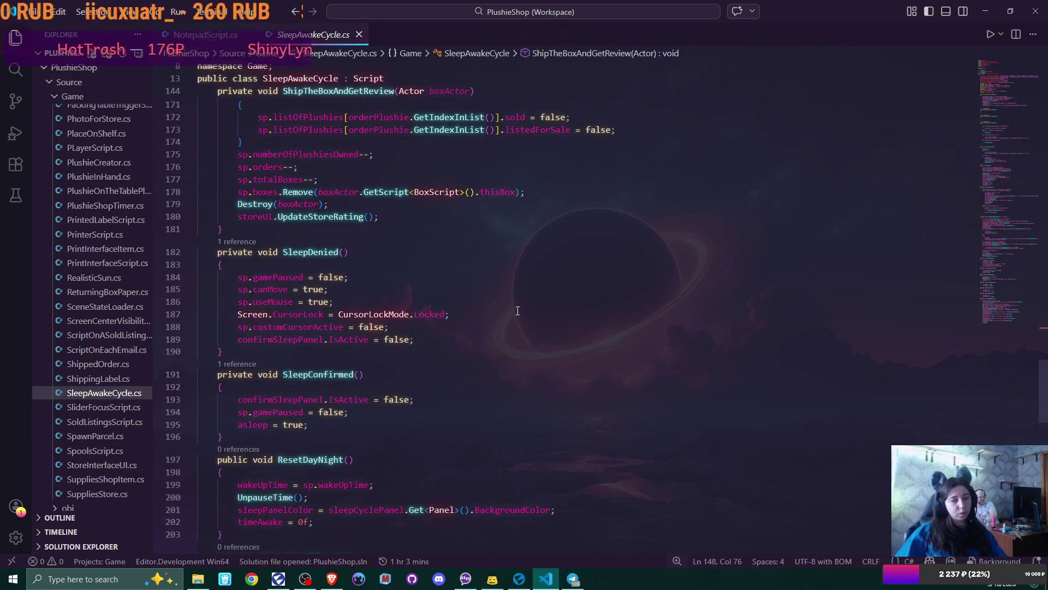
{"action": "scroll", "coordinate": [518, 310], "scroll_direction": "up", "scroll_amount": 3}
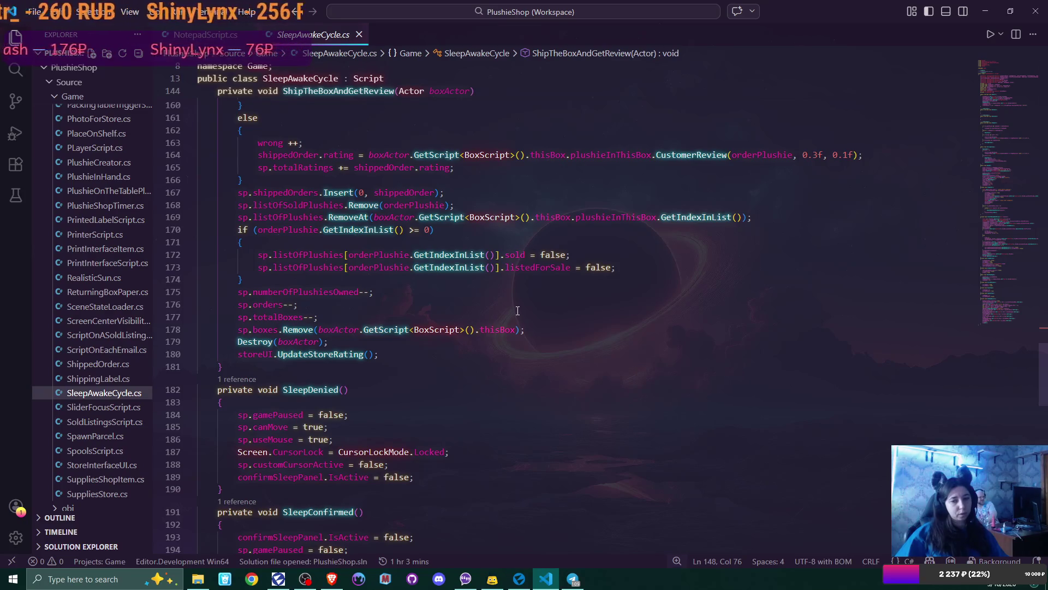
{"action": "scroll", "coordinate": [518, 310], "scroll_direction": "up", "scroll_amount": 1}
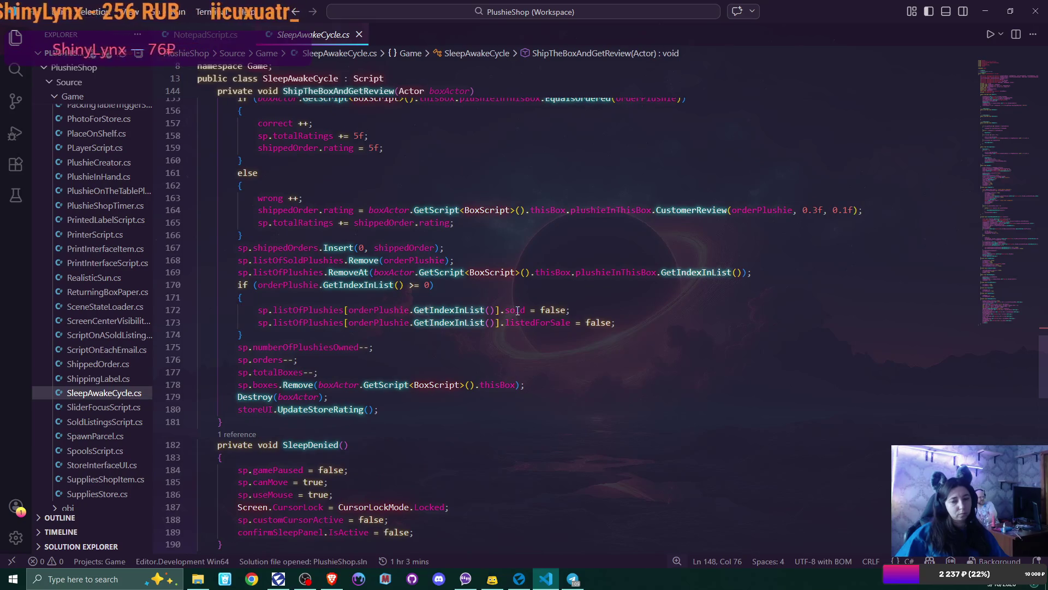
{"action": "scroll", "coordinate": [517, 310], "scroll_direction": "up", "scroll_amount": 2}
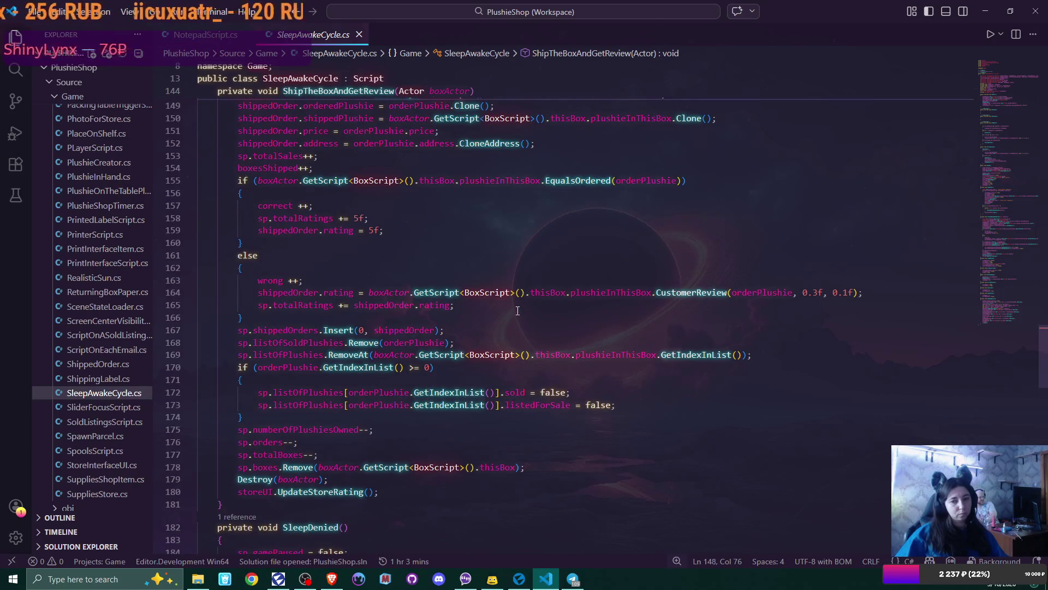
{"action": "scroll", "coordinate": [518, 310], "scroll_direction": "up", "scroll_amount": 2}
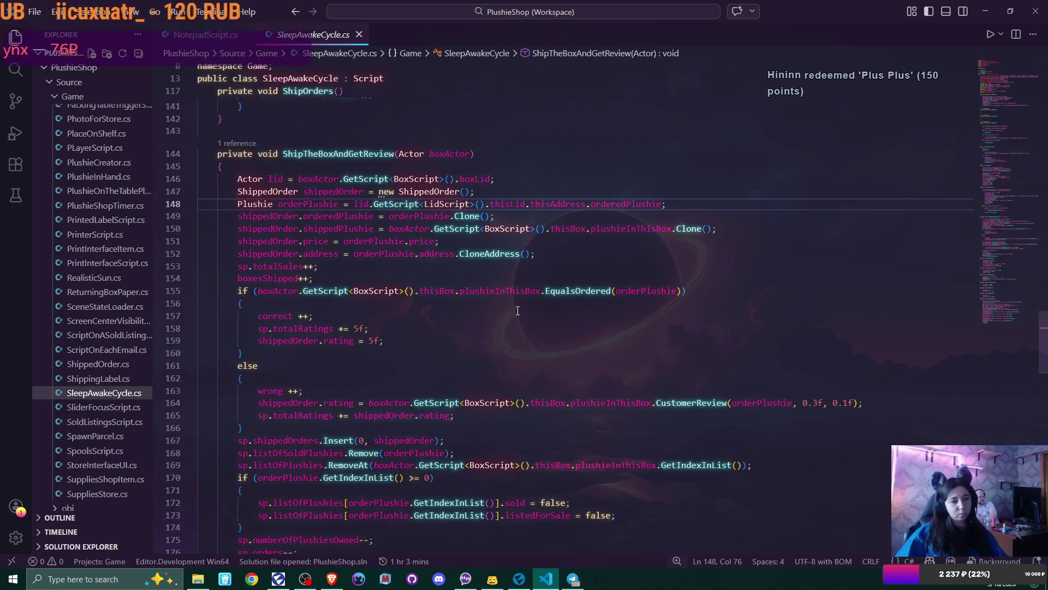
{"action": "scroll", "coordinate": [517, 311], "scroll_direction": "up", "scroll_amount": 1}
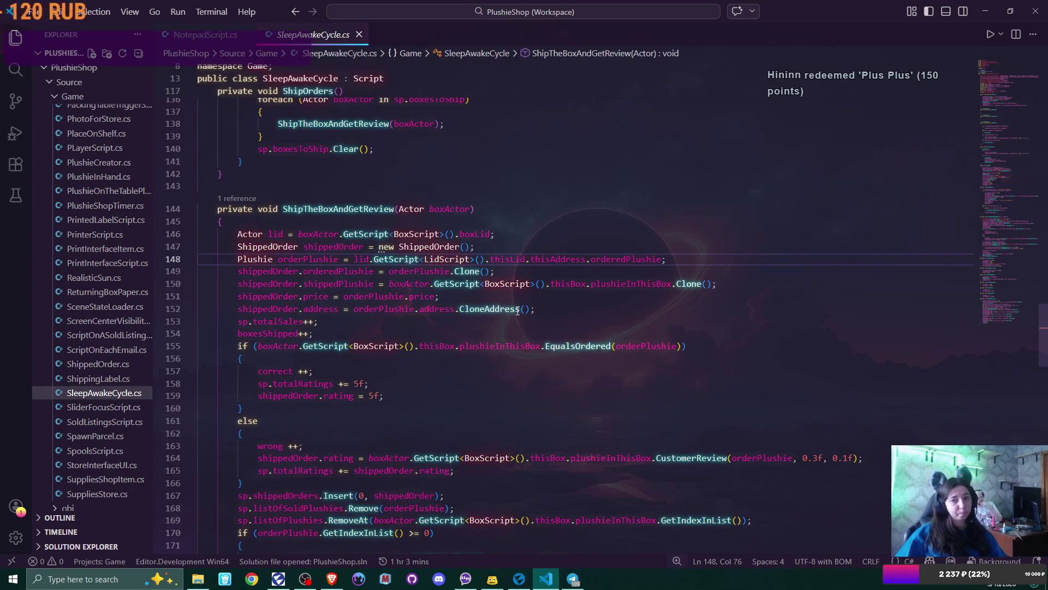
{"action": "scroll", "coordinate": [518, 310], "scroll_direction": "up", "scroll_amount": 6}
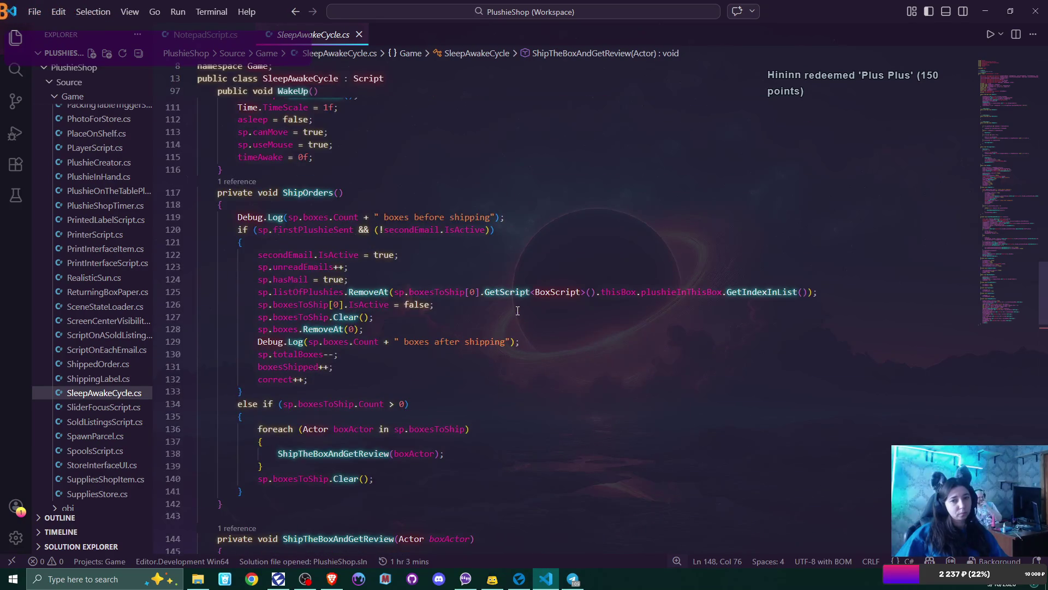
{"action": "scroll", "coordinate": [518, 310], "scroll_direction": "up", "scroll_amount": 5}
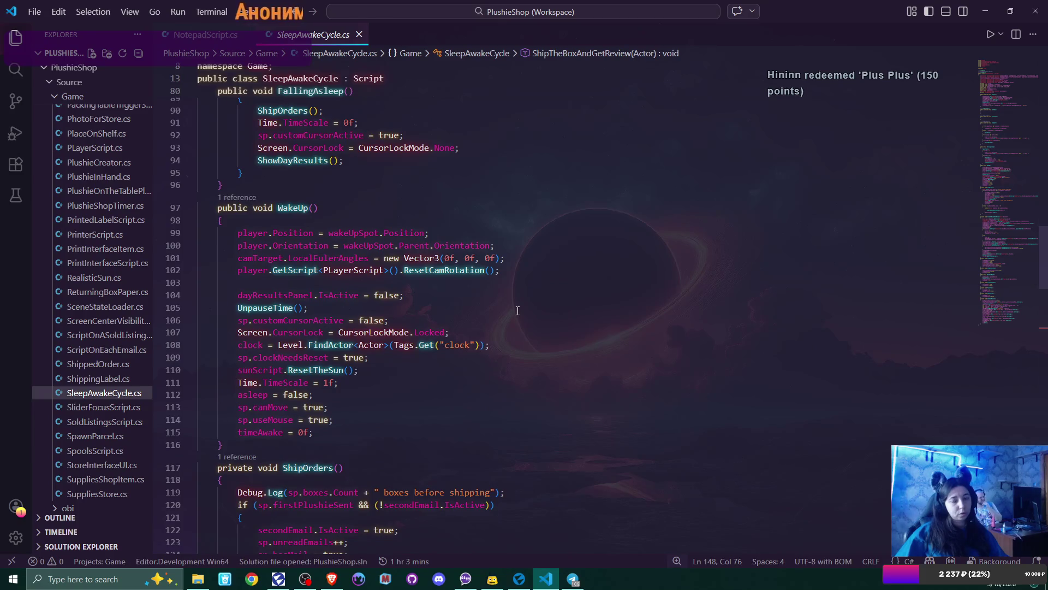
{"action": "scroll", "coordinate": [518, 311], "scroll_direction": "up", "scroll_amount": 2}
{"action": "scroll", "coordinate": [517, 311], "scroll_direction": "up", "scroll_amount": 3}
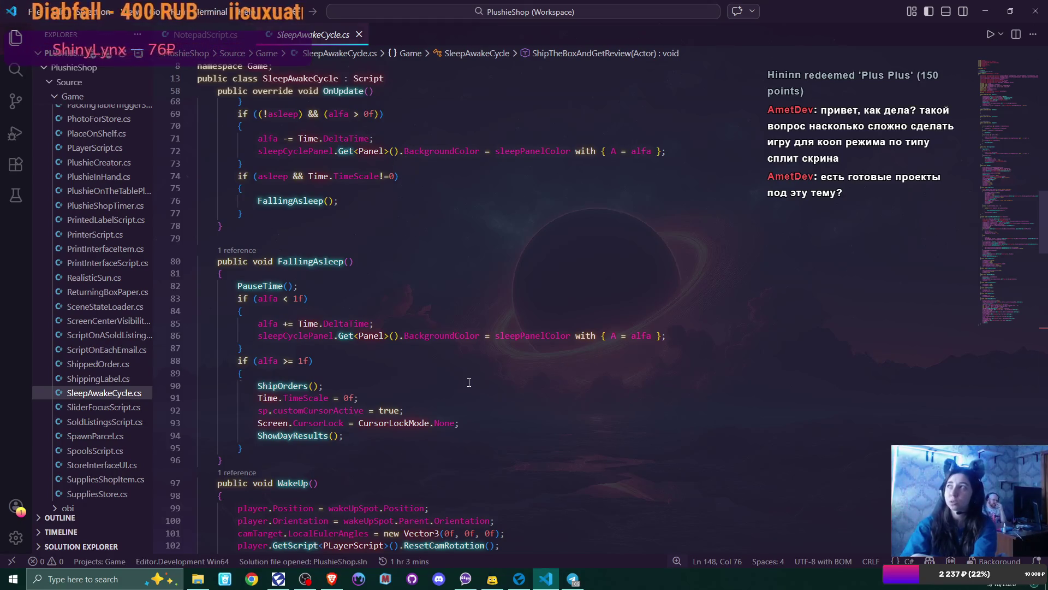
{"action": "left_click", "coordinate": [514, 585]}
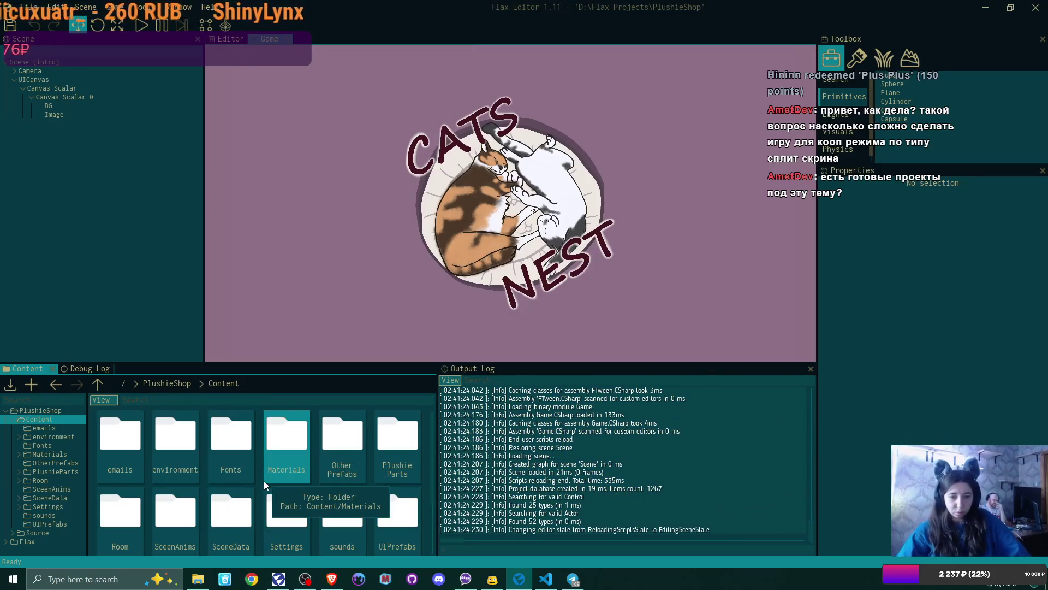
Step: Open Content > Settings > Input Settings and browse the 16 action mappings
{"action": "scroll", "coordinate": [225, 425], "scroll_direction": "down", "scroll_amount": 1}
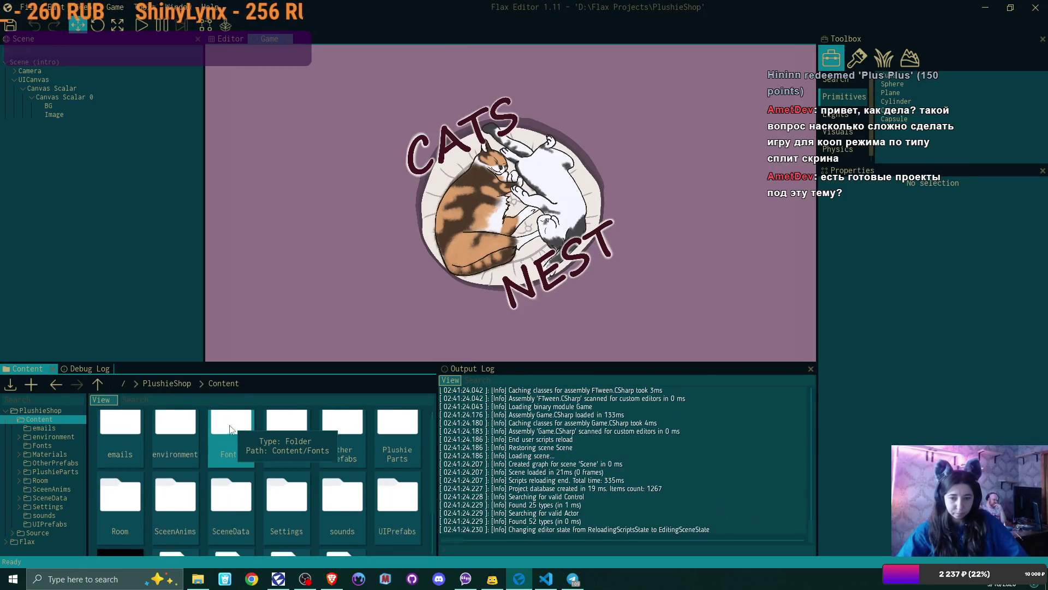
{"action": "double_click", "coordinate": [303, 506]}
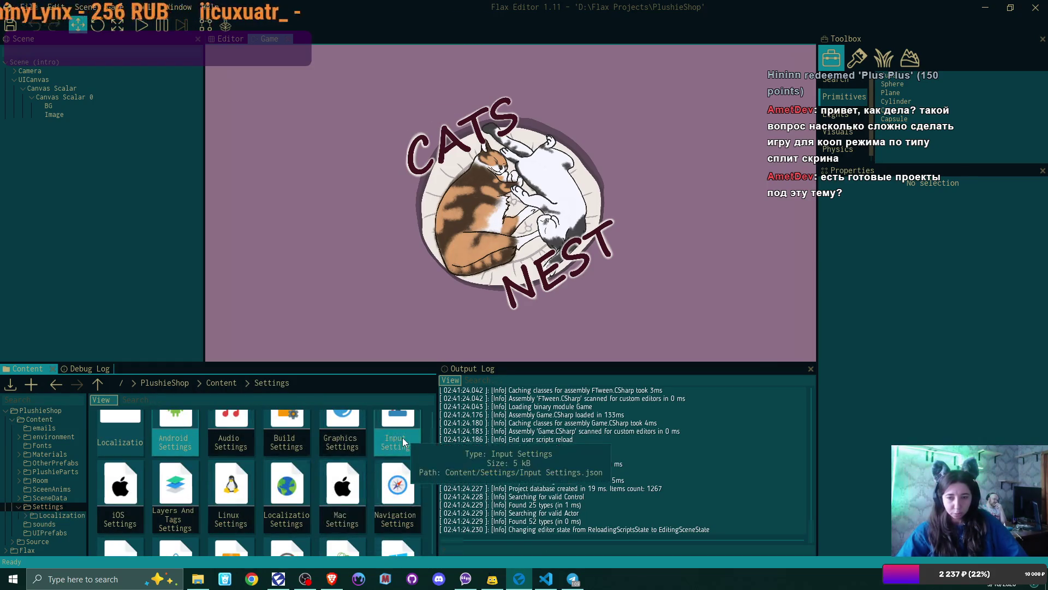
{"action": "double_click", "coordinate": [402, 437]}
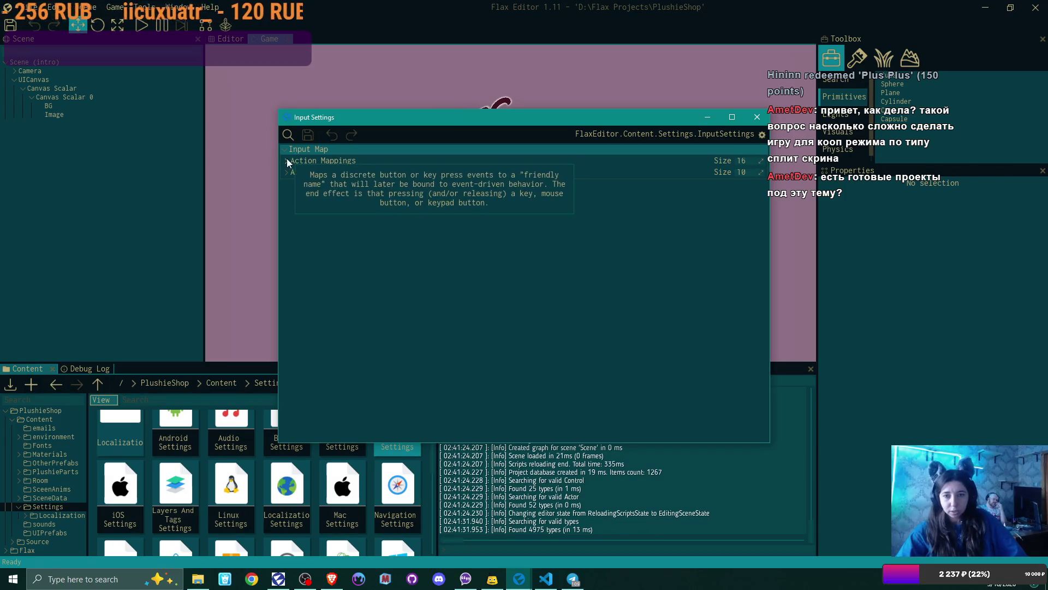
{"action": "left_click", "coordinate": [287, 161]}
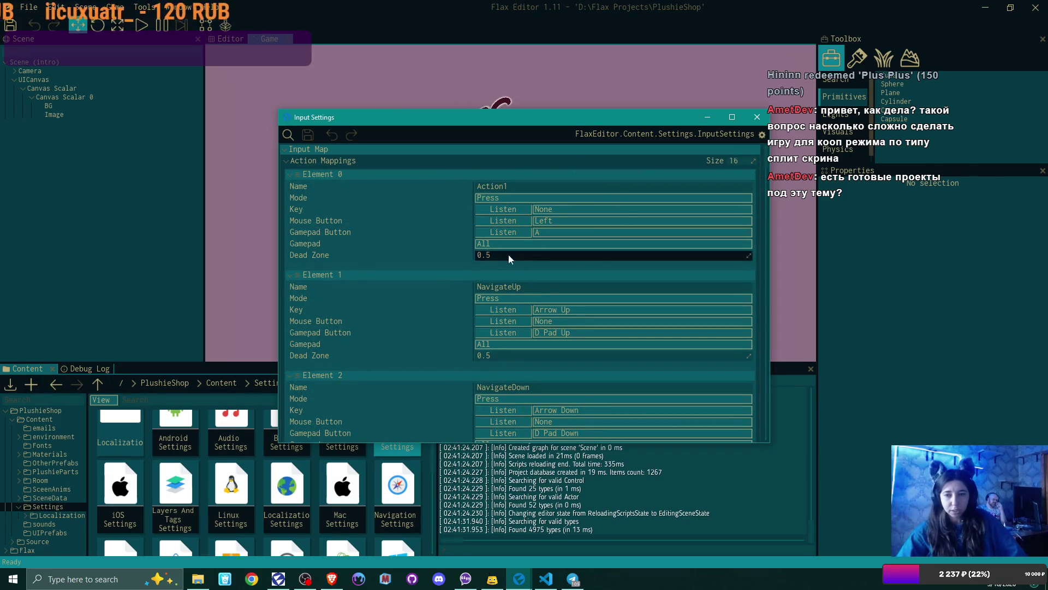
{"action": "scroll", "coordinate": [632, 313], "scroll_direction": "down", "scroll_amount": 1}
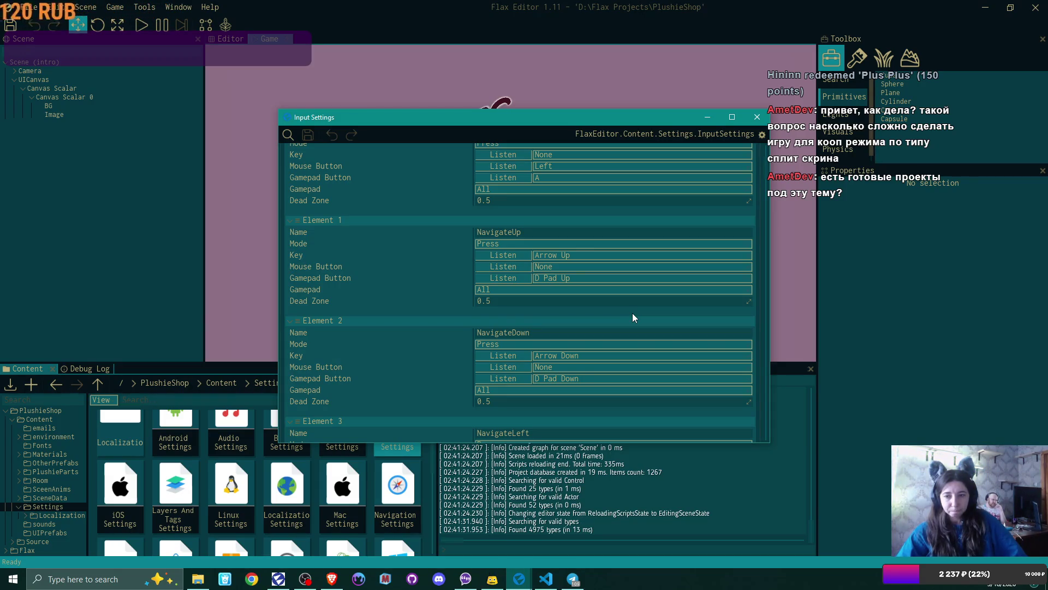
{"action": "scroll", "coordinate": [632, 313], "scroll_direction": "down", "scroll_amount": 1}
{"action": "scroll", "coordinate": [631, 312], "scroll_direction": "up", "scroll_amount": 3}
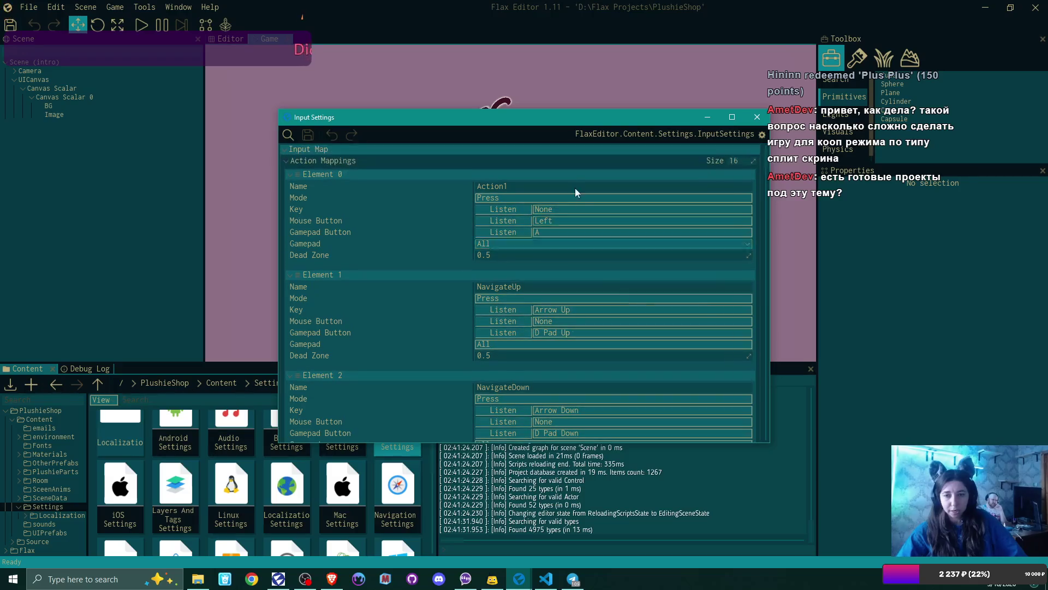
{"action": "scroll", "coordinate": [440, 224], "scroll_direction": "down", "scroll_amount": 1}
{"action": "scroll", "coordinate": [383, 191], "scroll_direction": "up", "scroll_amount": 2}
{"action": "left_click", "coordinate": [290, 162]}
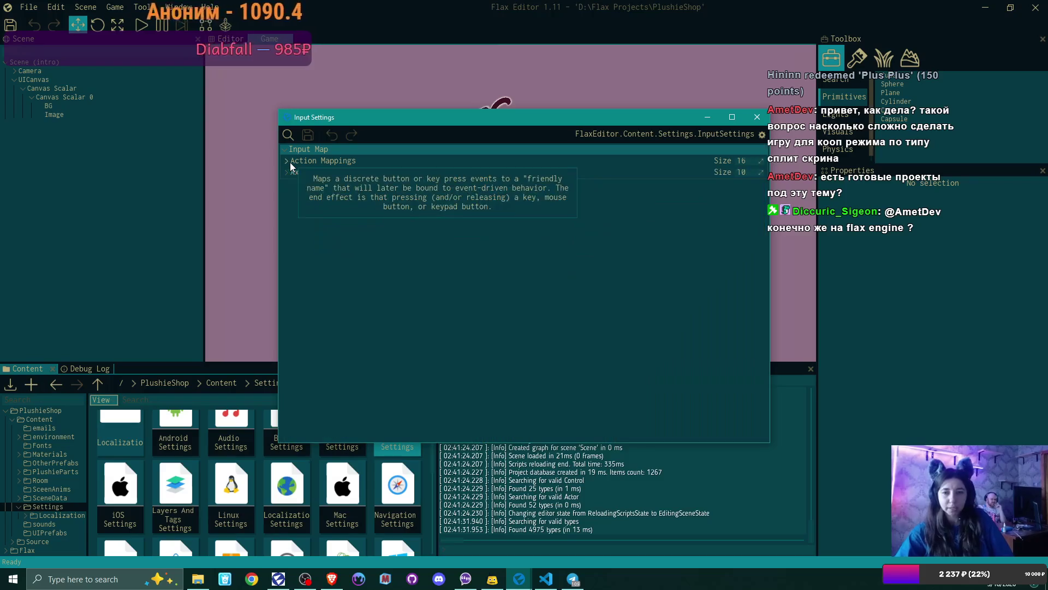
Step: Review the Mouse X/Y, Horizontal and Vertical axis mappings, then close Input Settings
{"action": "left_click", "coordinate": [287, 173]}
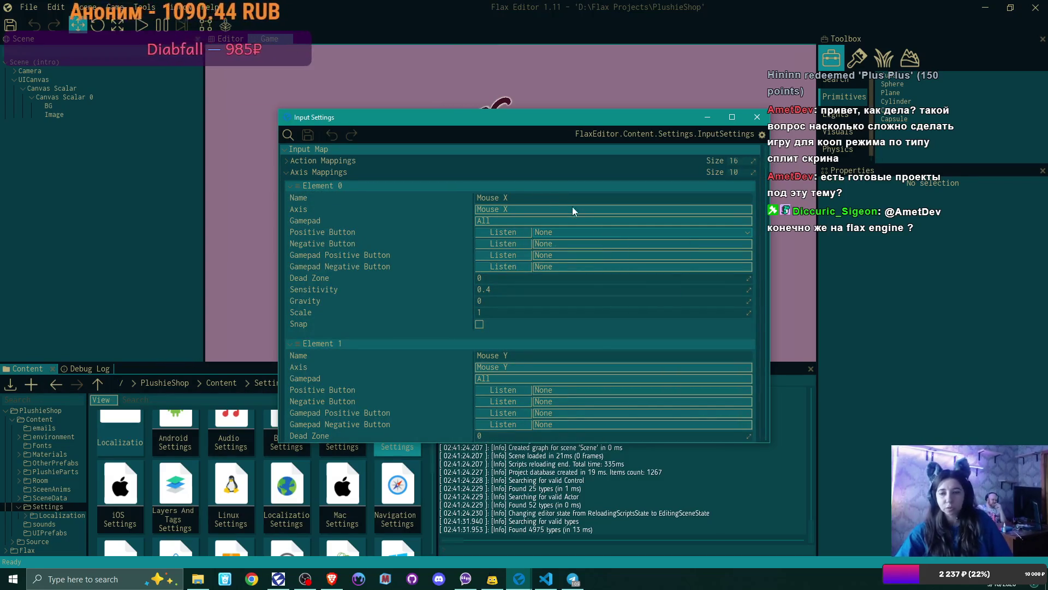
{"action": "scroll", "coordinate": [575, 263], "scroll_direction": "down", "scroll_amount": 6}
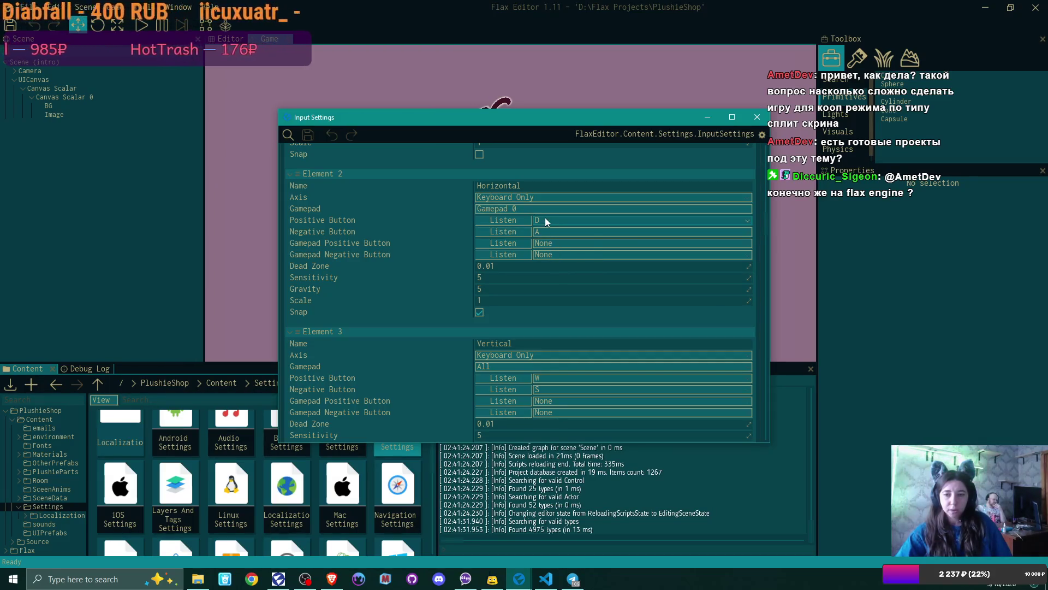
{"action": "scroll", "coordinate": [546, 230], "scroll_direction": "down", "scroll_amount": 4}
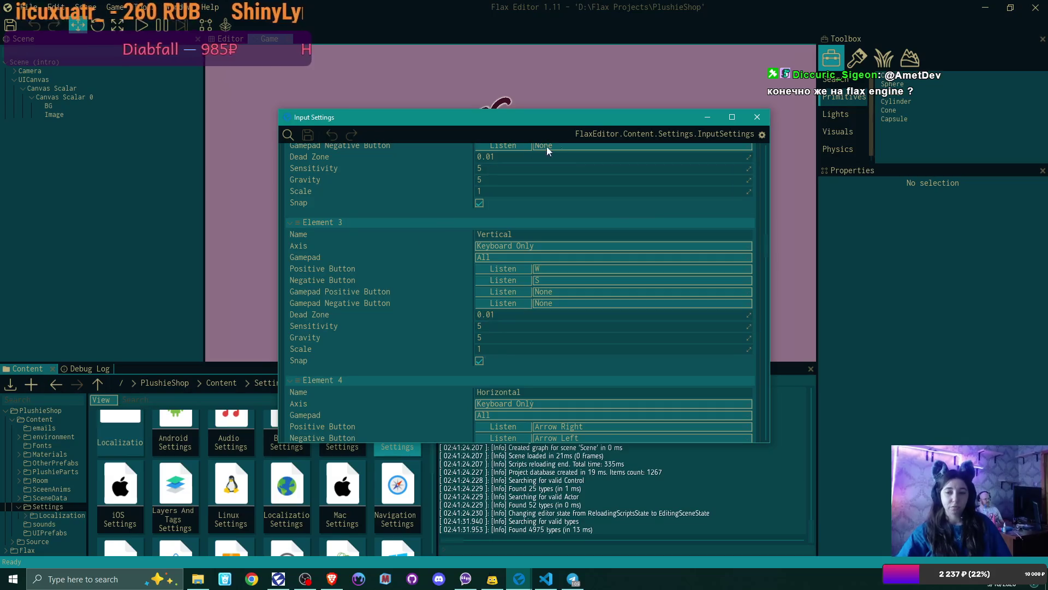
{"action": "mouse_move", "coordinate": [434, 174]}
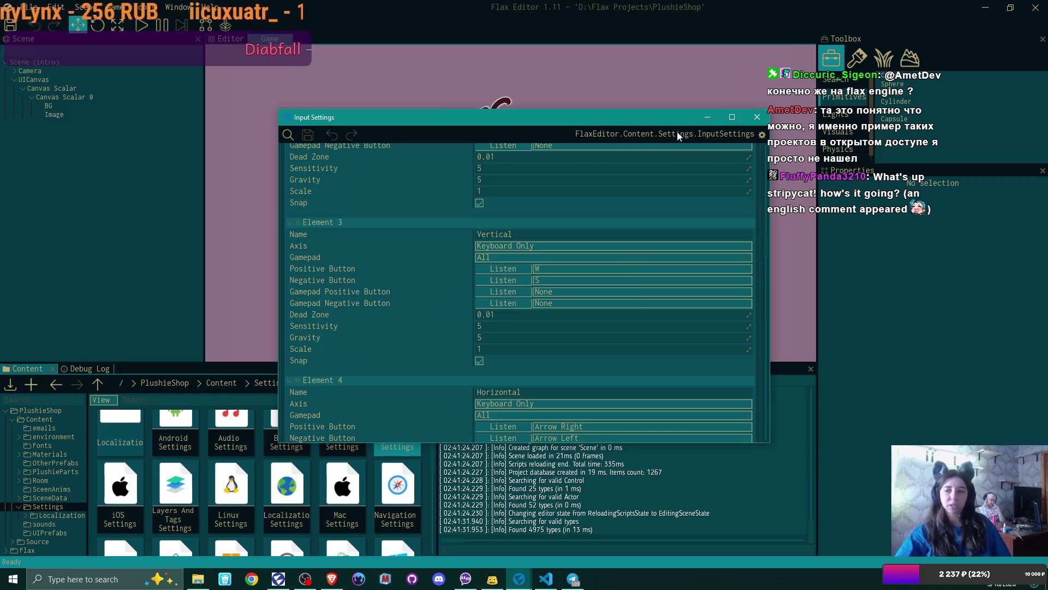
{"action": "left_click", "coordinate": [757, 118]}
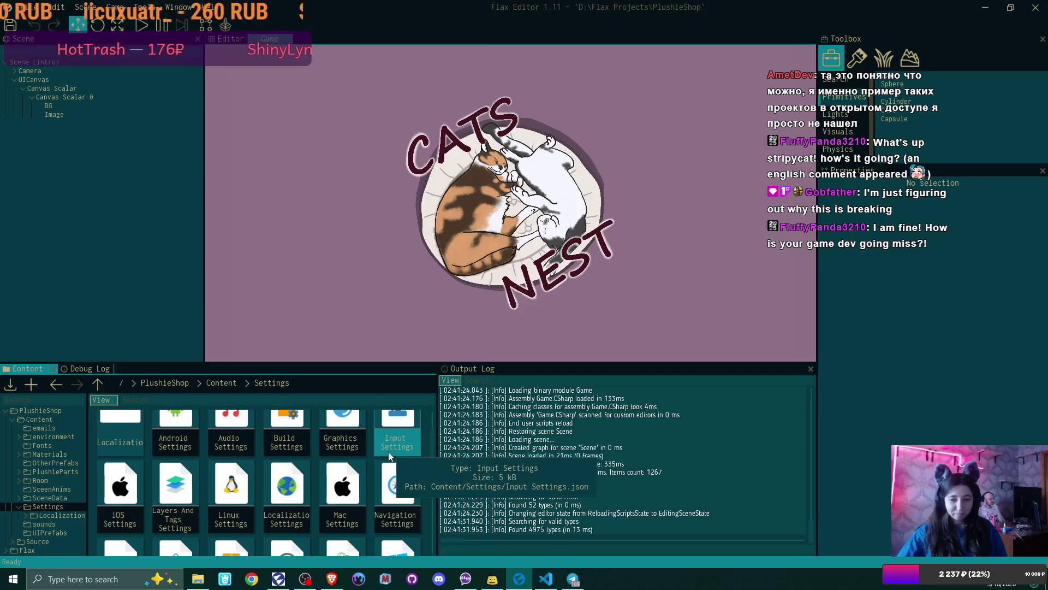
Step: Go back up to the Content folder, then return to SleepAwakeCycle.cs in VS Code
{"action": "scroll", "coordinate": [388, 451], "scroll_direction": "up", "scroll_amount": 1}
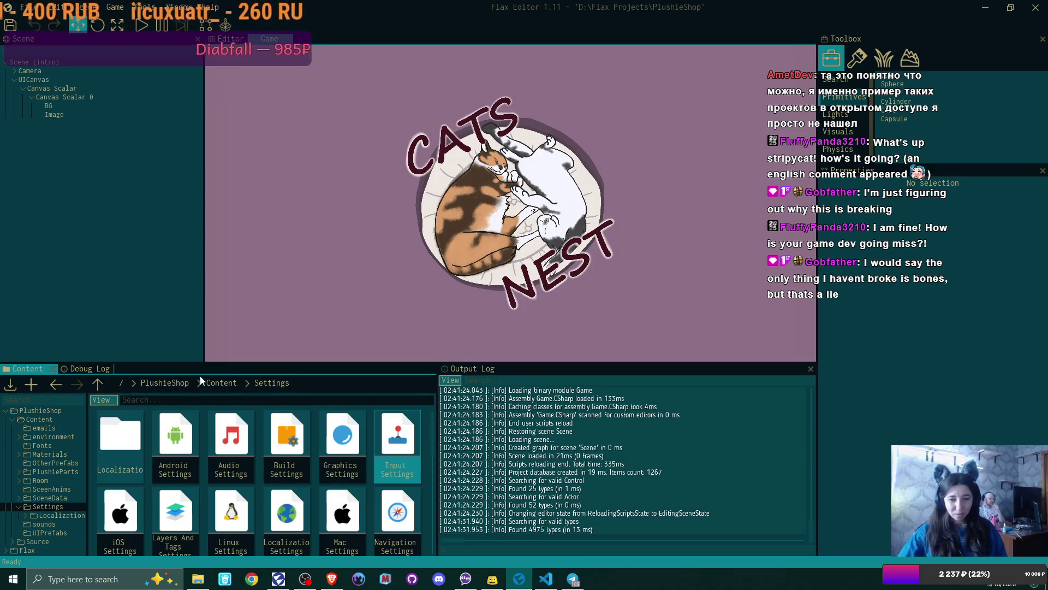
{"action": "left_click", "coordinate": [221, 382]}
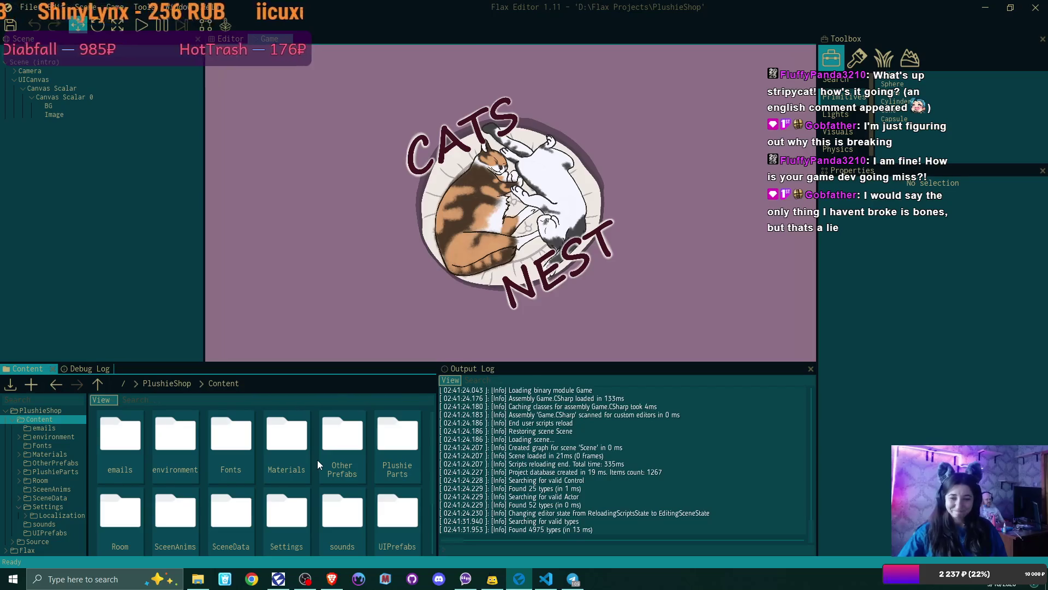
{"action": "scroll", "coordinate": [316, 460], "scroll_direction": "down", "scroll_amount": 2}
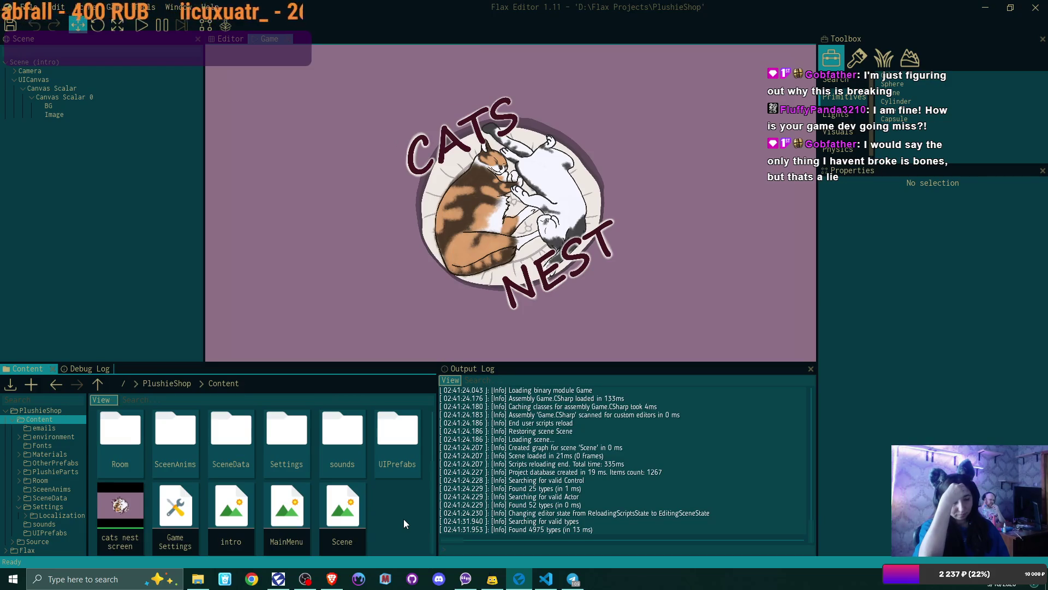
{"action": "left_click", "coordinate": [546, 579]}
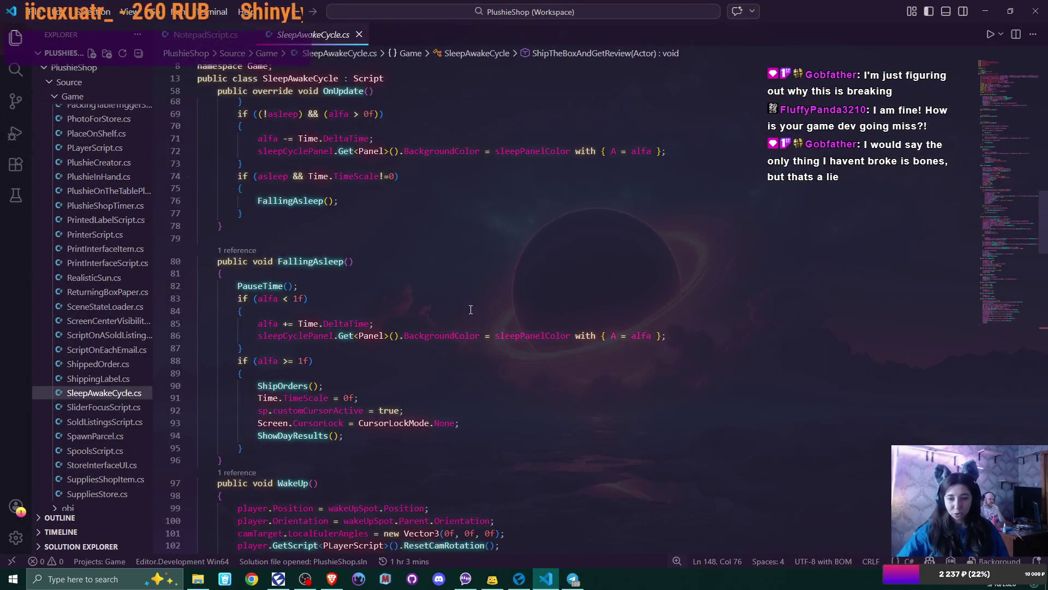
Step: Scroll SleepAwakeCycle.cs down to the WakeUp method and place the cursor on line 103
{"action": "scroll", "coordinate": [471, 309], "scroll_direction": "down", "scroll_amount": 6}
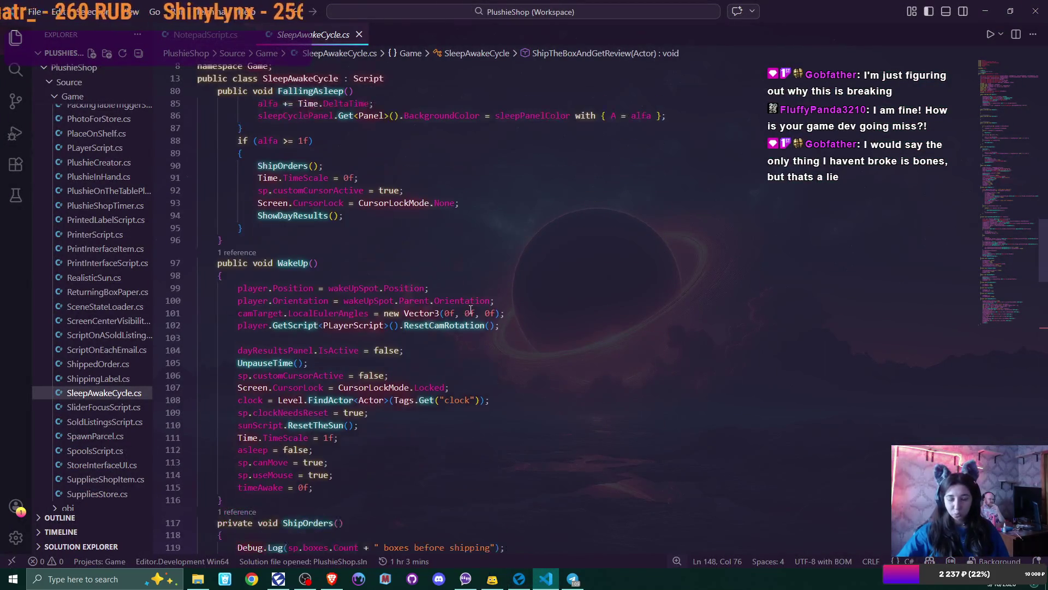
{"action": "scroll", "coordinate": [470, 310], "scroll_direction": "down", "scroll_amount": 1}
{"action": "left_click", "coordinate": [471, 310]}
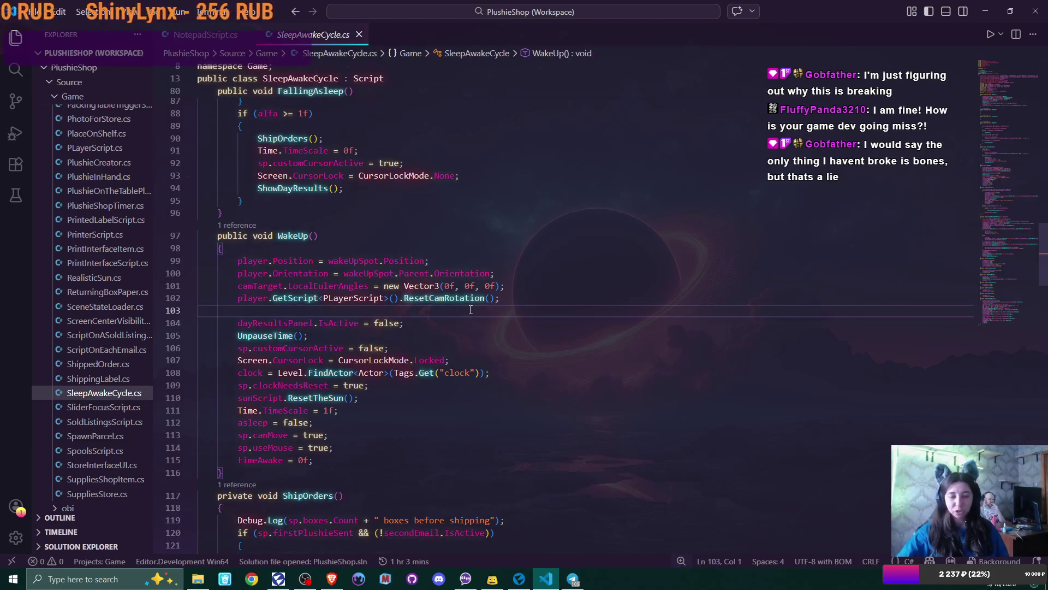
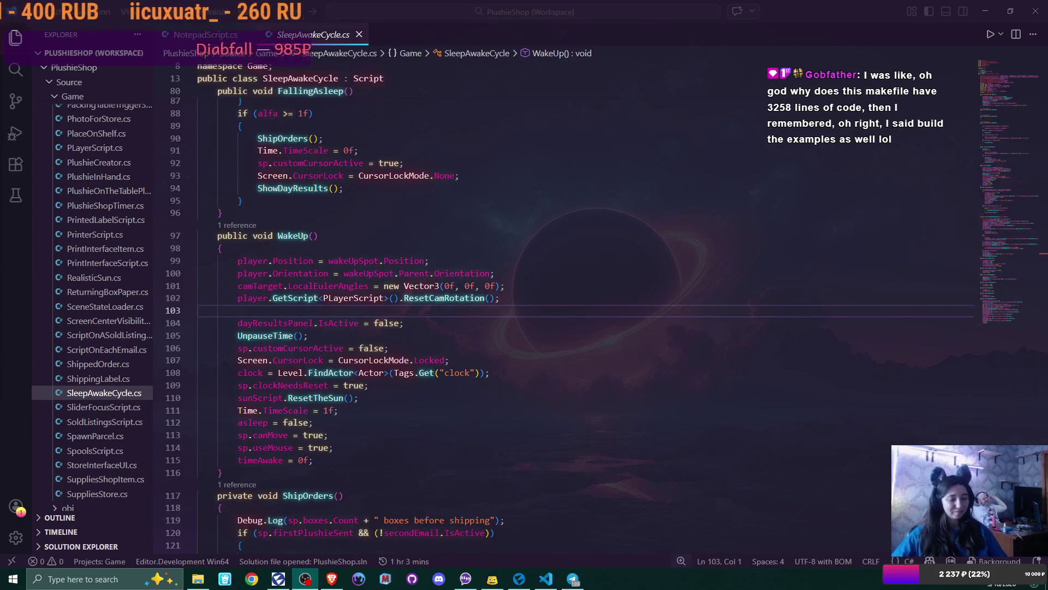
Step: Scroll SleepAwakeCycle.cs up to its field declarations at the top of the class
{"action": "left_click", "coordinate": [443, 312]}
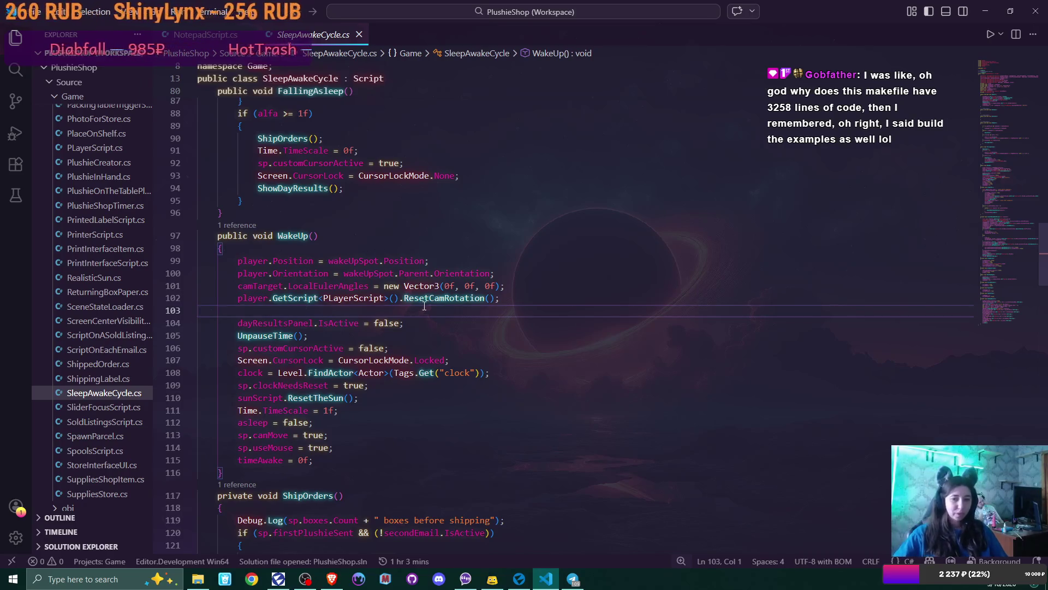
{"action": "scroll", "coordinate": [424, 306], "scroll_direction": "up", "scroll_amount": 2}
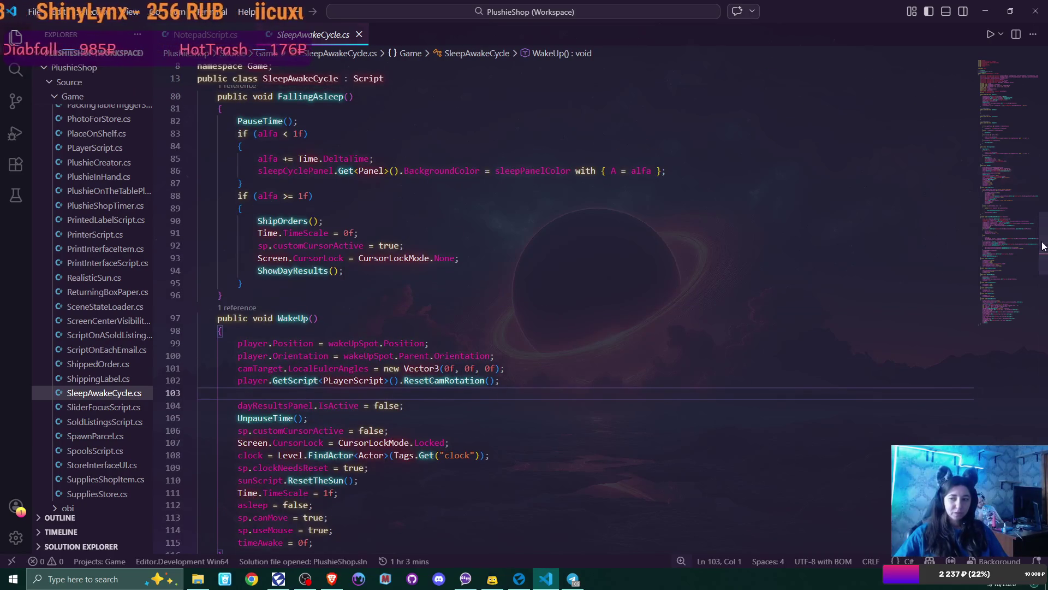
{"action": "left_click_drag", "start_coordinate": [1042, 245], "coordinate": [1043, 77]}
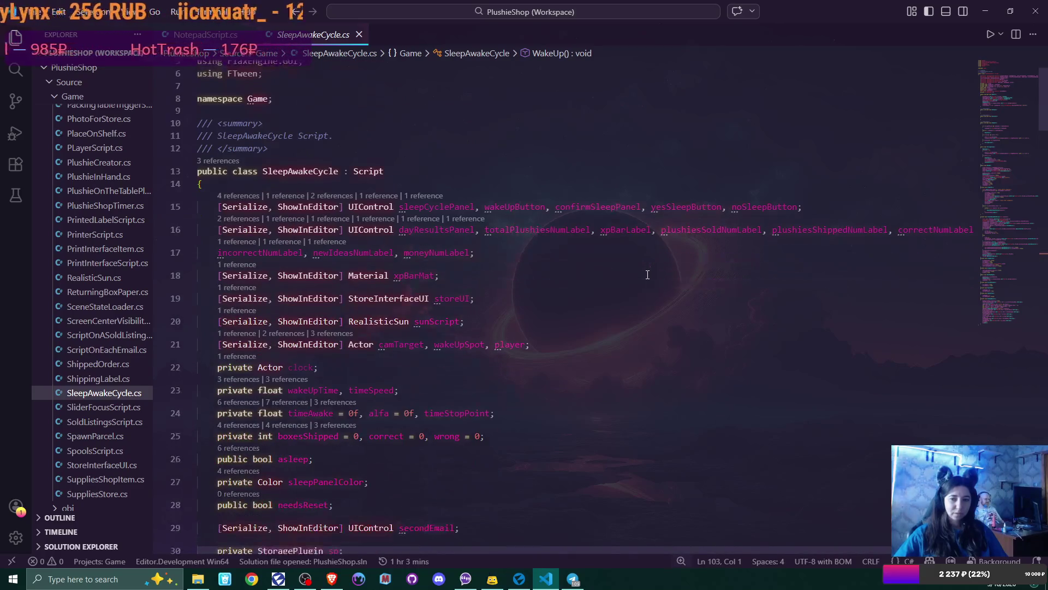
{"action": "scroll", "coordinate": [648, 274], "scroll_direction": "down", "scroll_amount": 1}
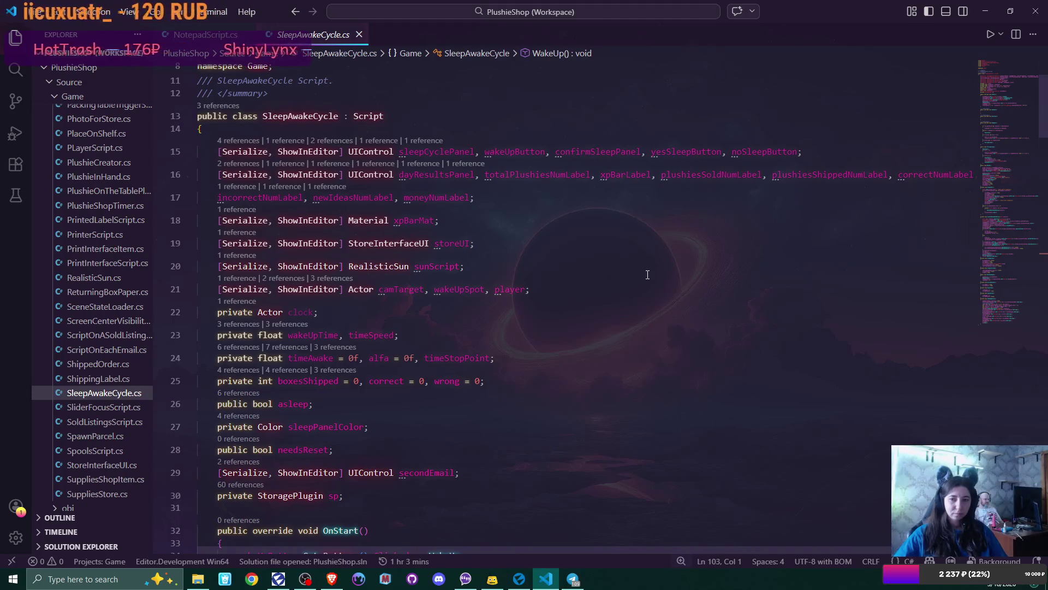
{"action": "left_click", "coordinate": [517, 270]}
{"action": "key", "text": "Return"}
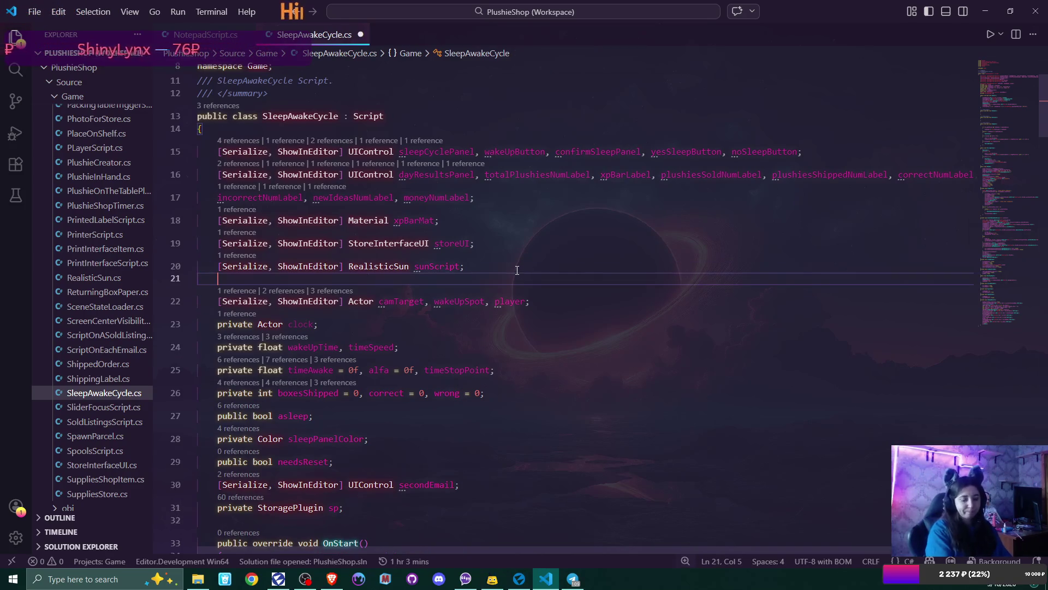
{"action": "type", "text": "[]"}
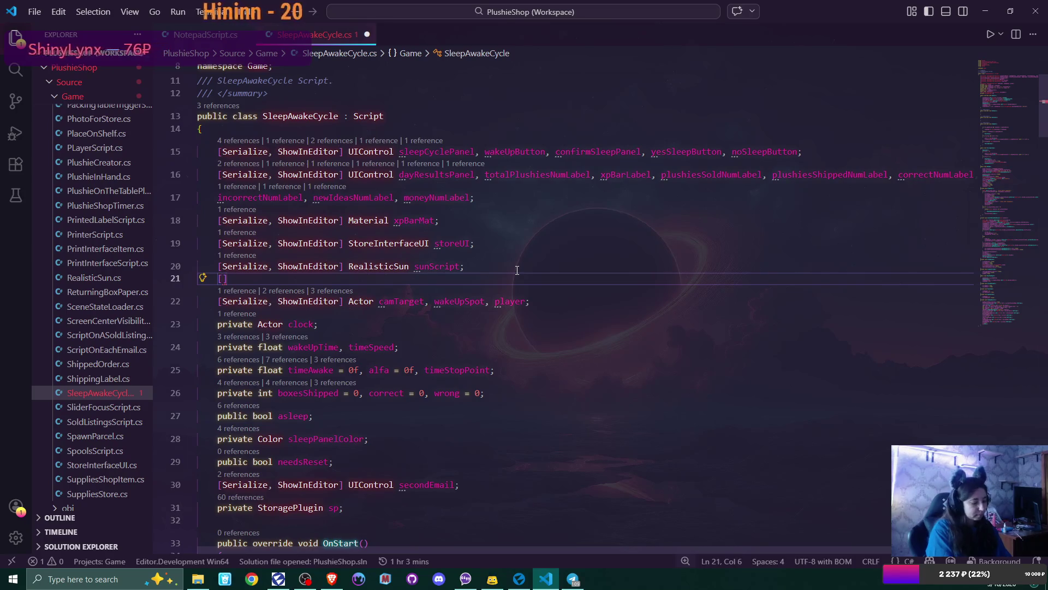
{"action": "type", "text": "Ser"}
{"action": "key", "text": "Tab"}
{"action": "type", "text": ", "}
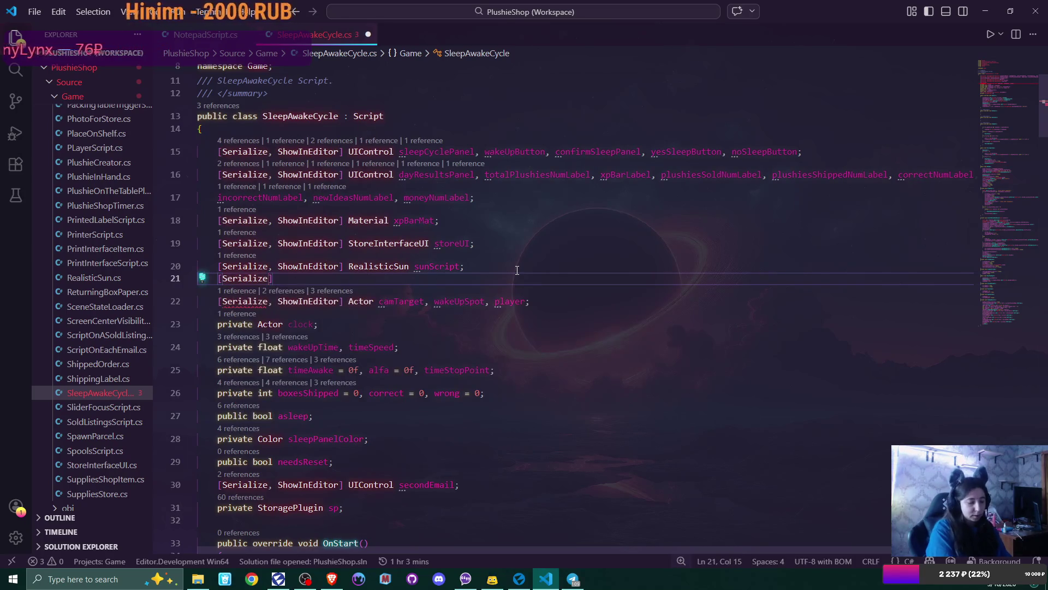
{"action": "type", "text": "Show"}
{"action": "key", "text": "Tab"}
{"action": "type", "text": "] Object;i"}
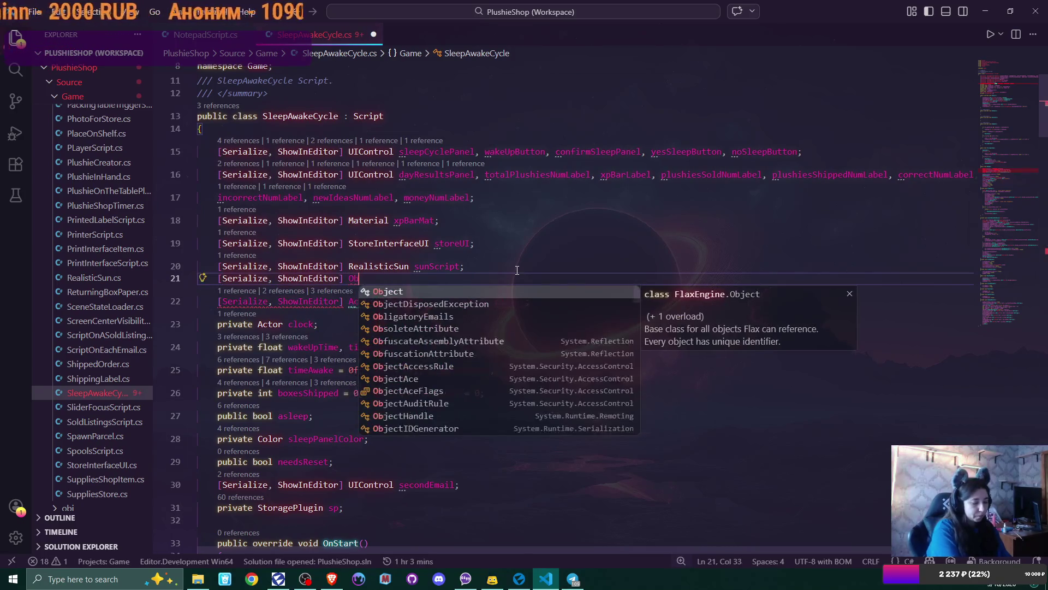
{"action": "key", "text": "BackSpace"}
{"action": "key", "text": "BackSpace"}
{"action": "key", "text": "BackSpace"}
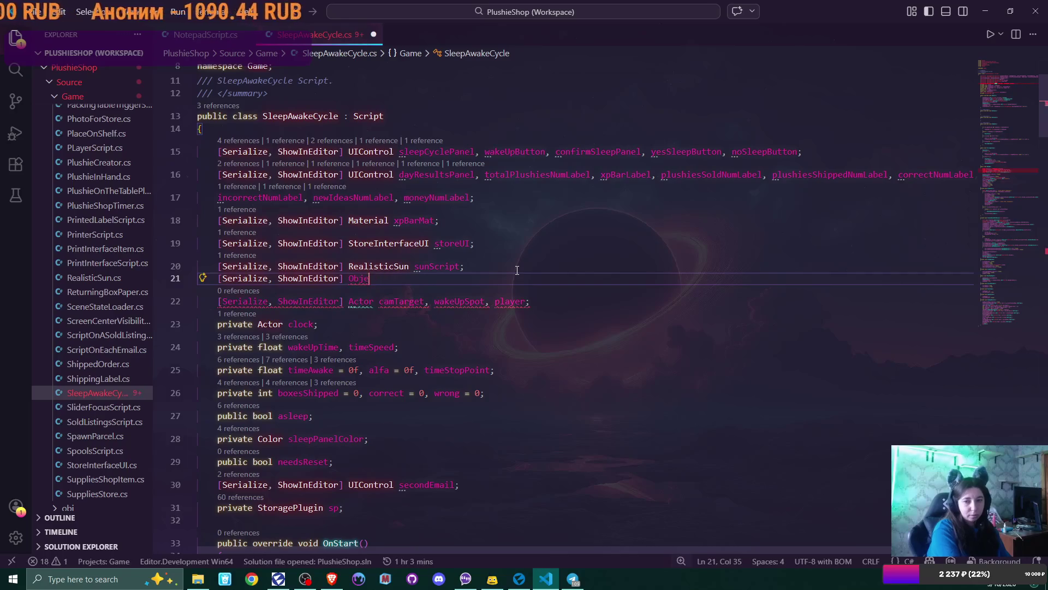
{"action": "type", "text": "Obliga"}
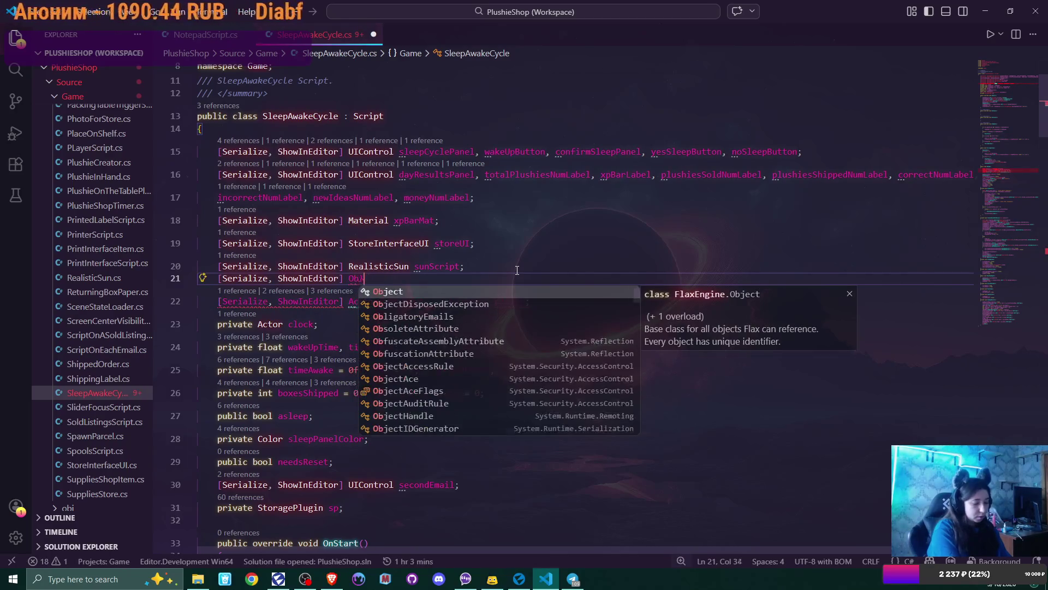
{"action": "key", "text": "Tab"}
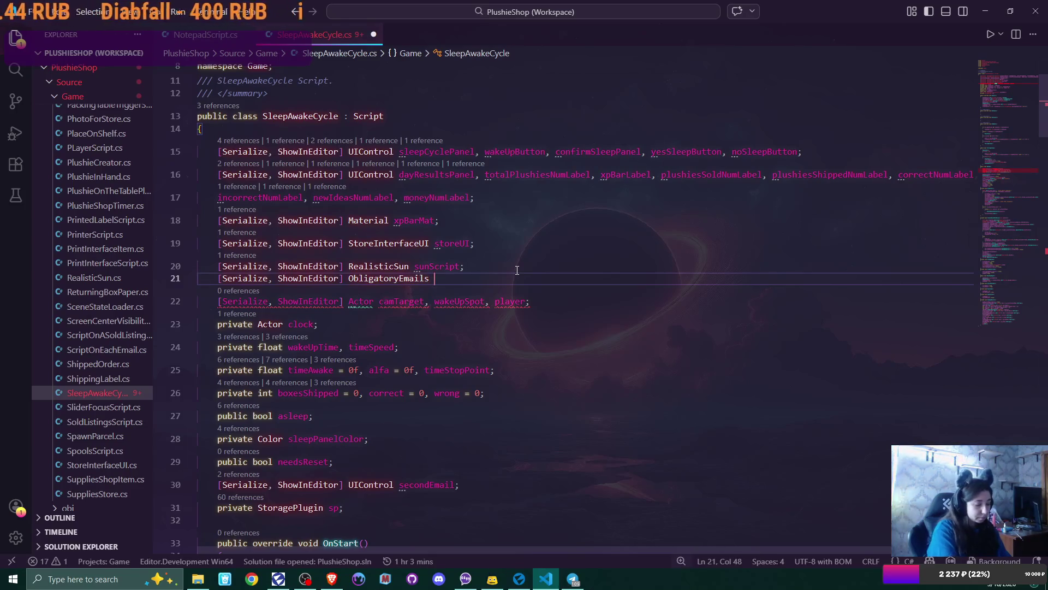
{"action": "type", "text": "obli"}
{"action": "key", "text": "Tab"}
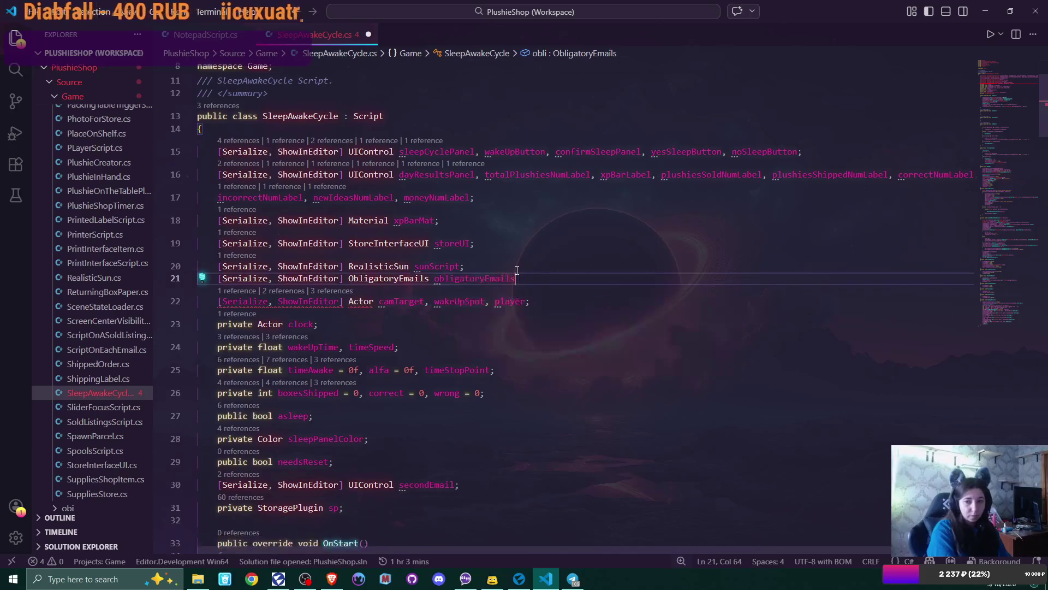
{"action": "type", "text": ";"}
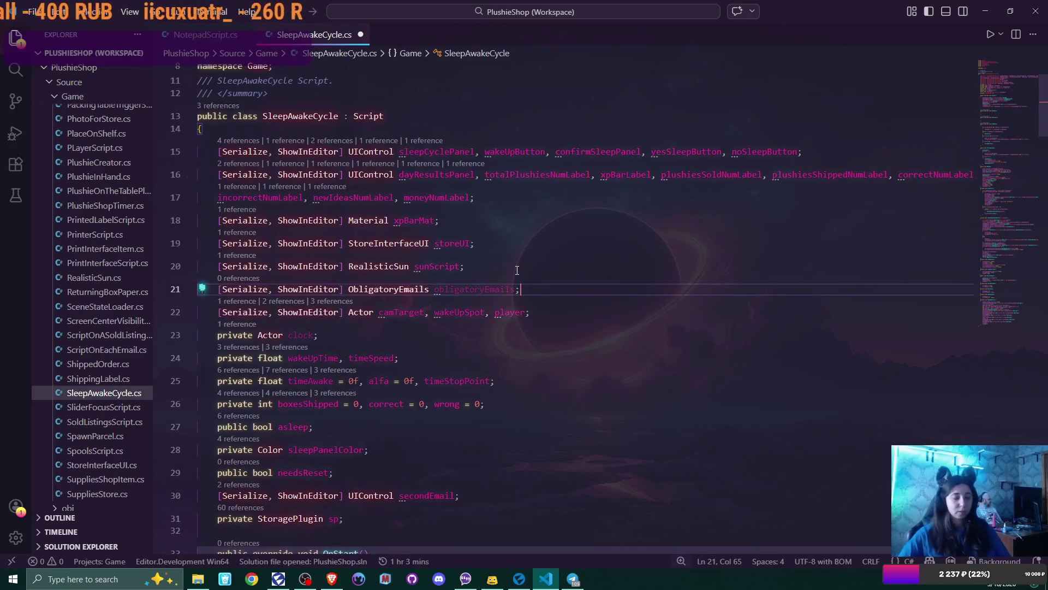
{"action": "key", "text": "ctrl+s"}
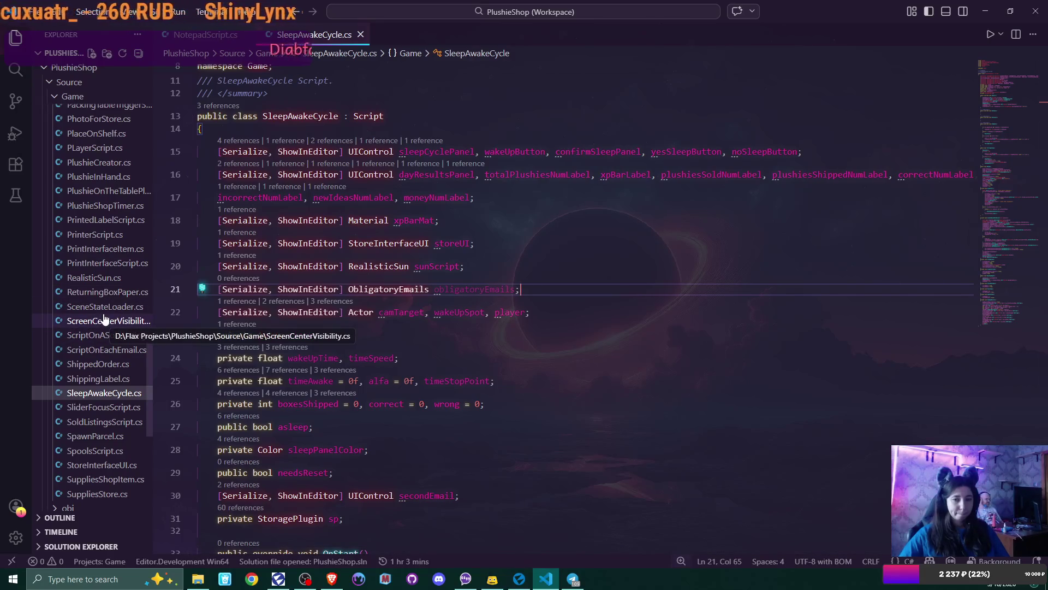
{"action": "scroll", "coordinate": [106, 319], "scroll_direction": "up", "scroll_amount": 1}
{"action": "scroll", "coordinate": [104, 322], "scroll_direction": "up", "scroll_amount": 2}
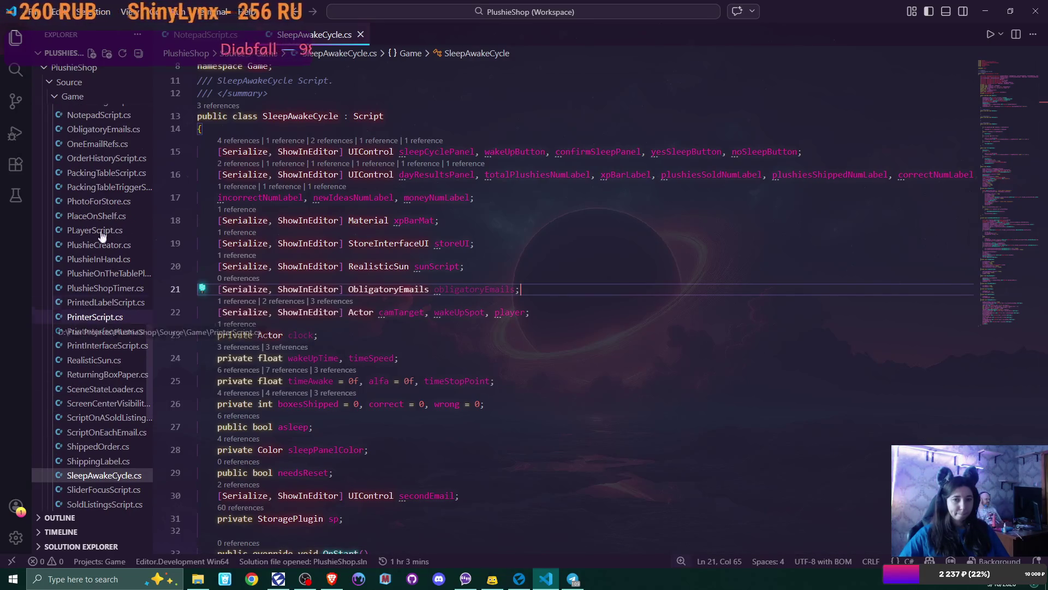
{"action": "left_click", "coordinate": [98, 131]}
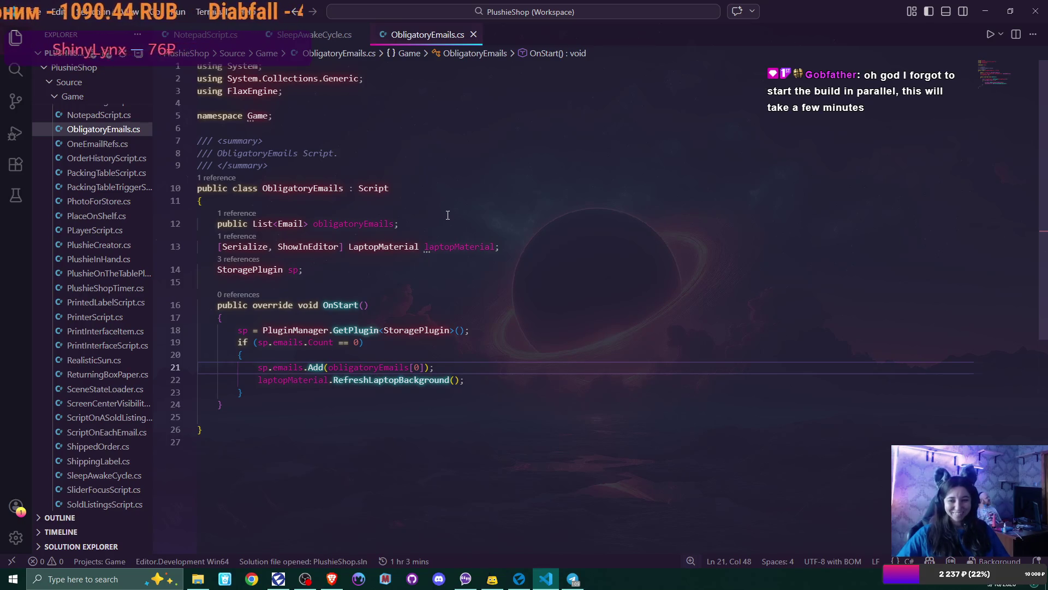
Step: Insert a new blank line after OnStart's closing brace in ObligatoryEmails.cs
{"action": "scroll", "coordinate": [452, 281], "scroll_direction": "down", "scroll_amount": 1}
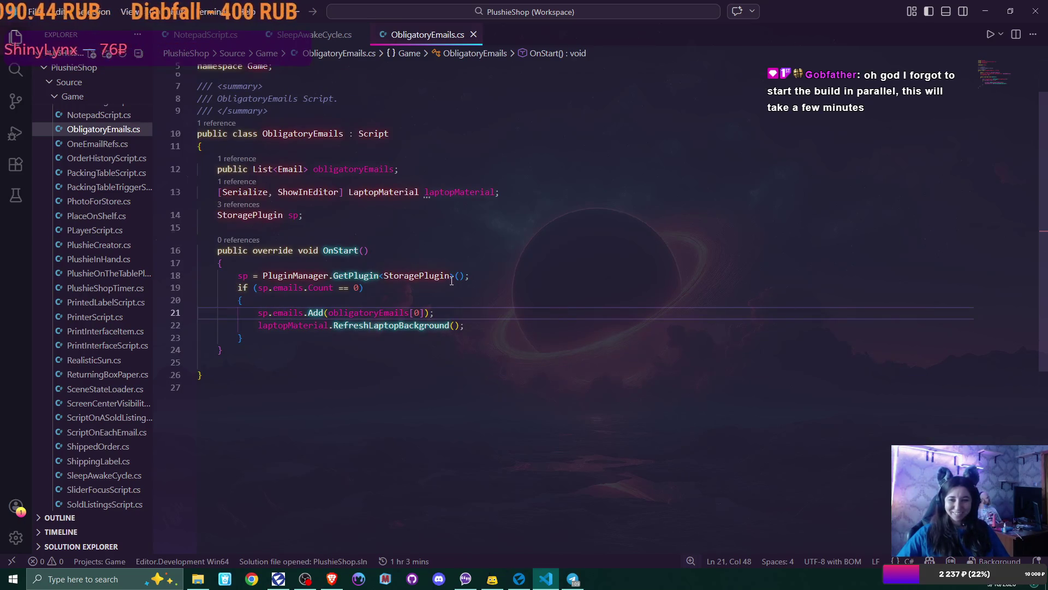
{"action": "left_click", "coordinate": [259, 351]}
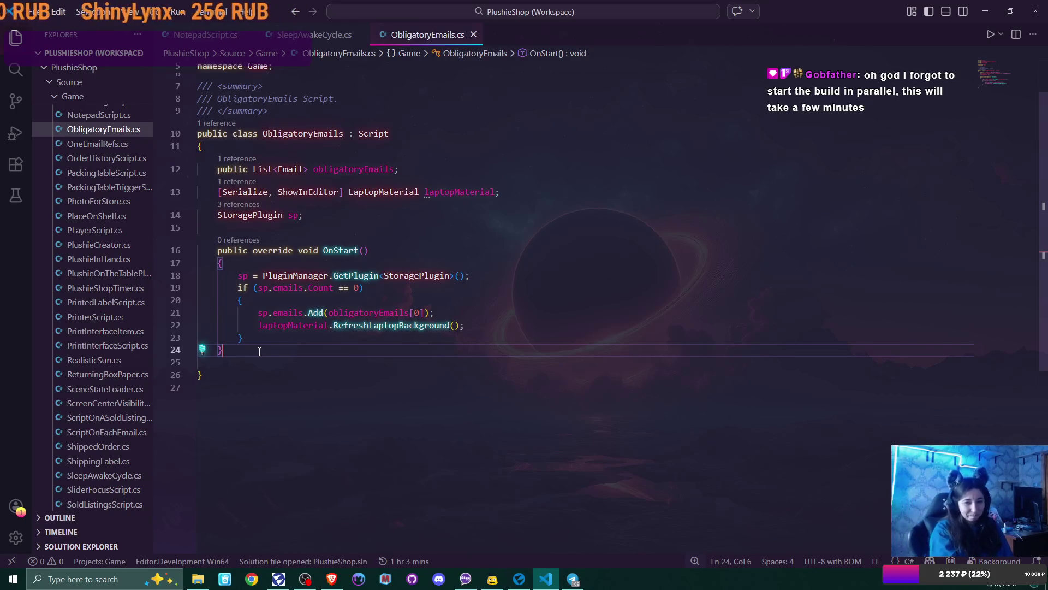
{"action": "key", "text": "Return"}
Step: Declare public void CheckEmails() and open its body with a brace
{"action": "type", "text": "pub"}
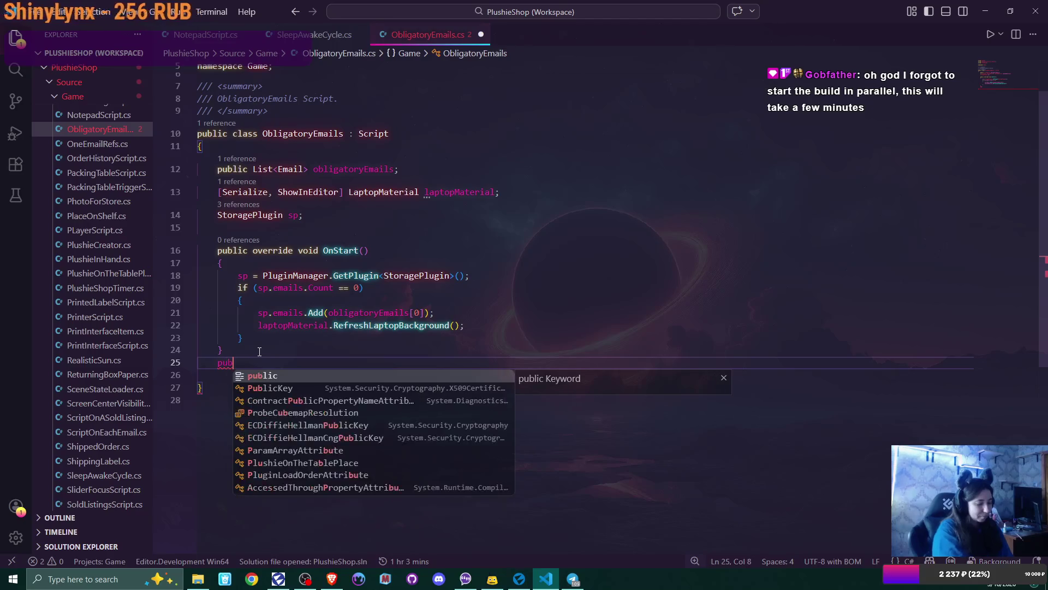
{"action": "type", "text": "lic void "}
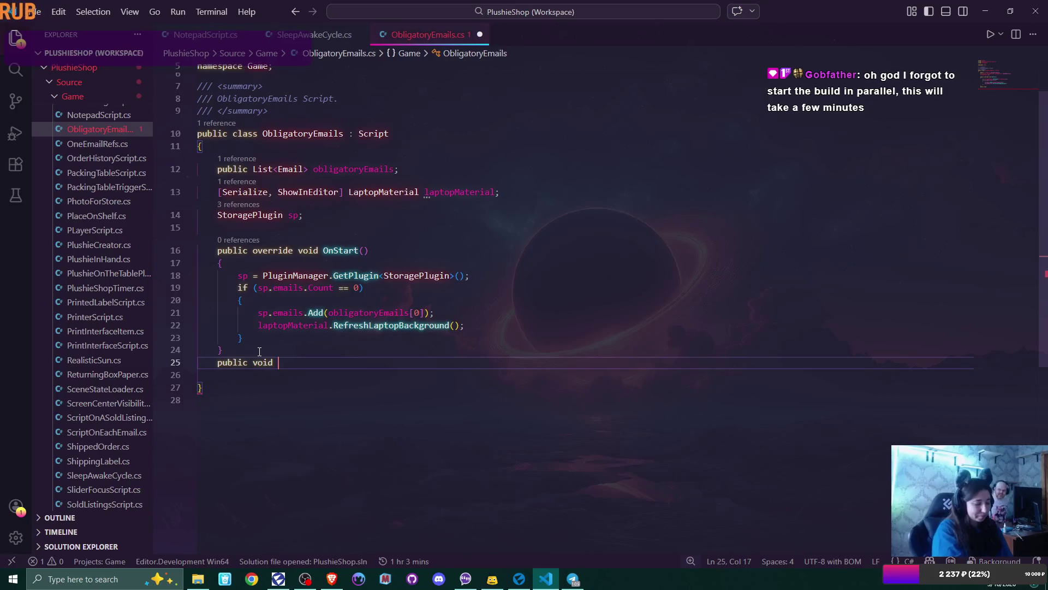
{"action": "type", "text": "Check"}
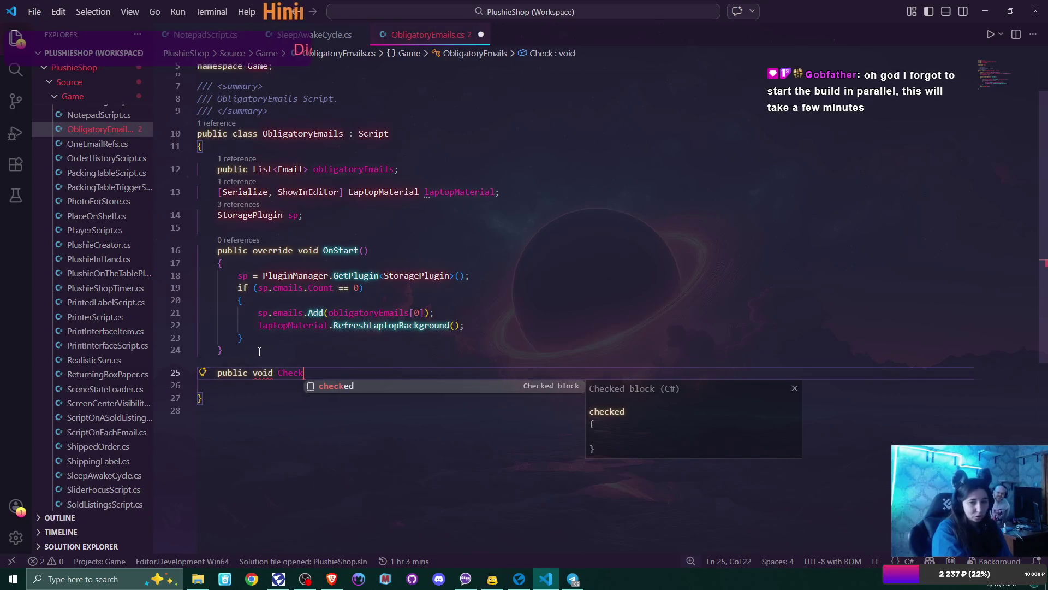
{"action": "type", "text": "Em"}
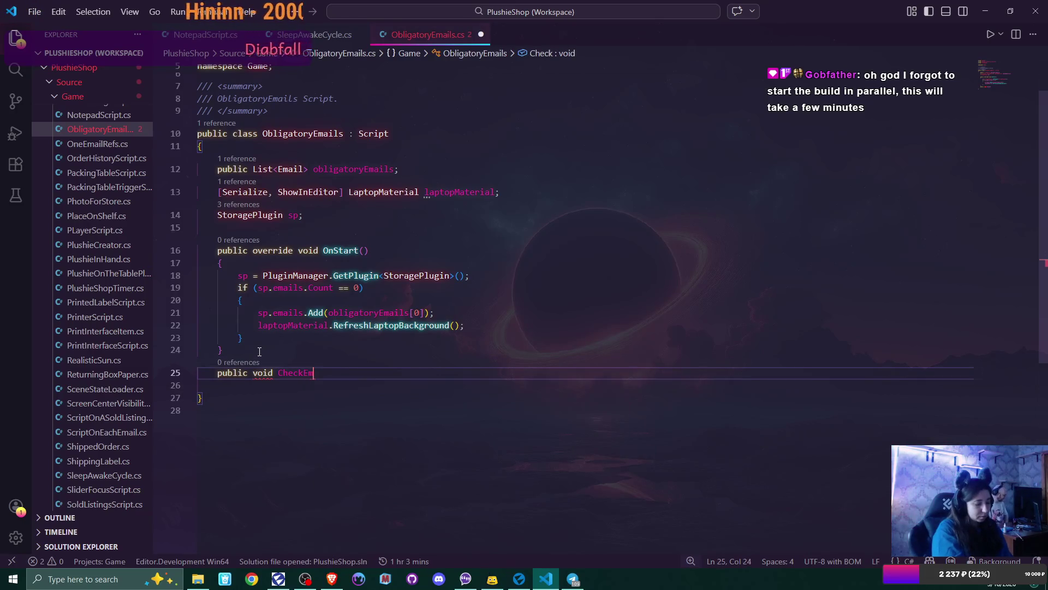
{"action": "type", "text": "ails()"}
{"action": "key", "text": "Return"}
{"action": "type", "text": "{"}
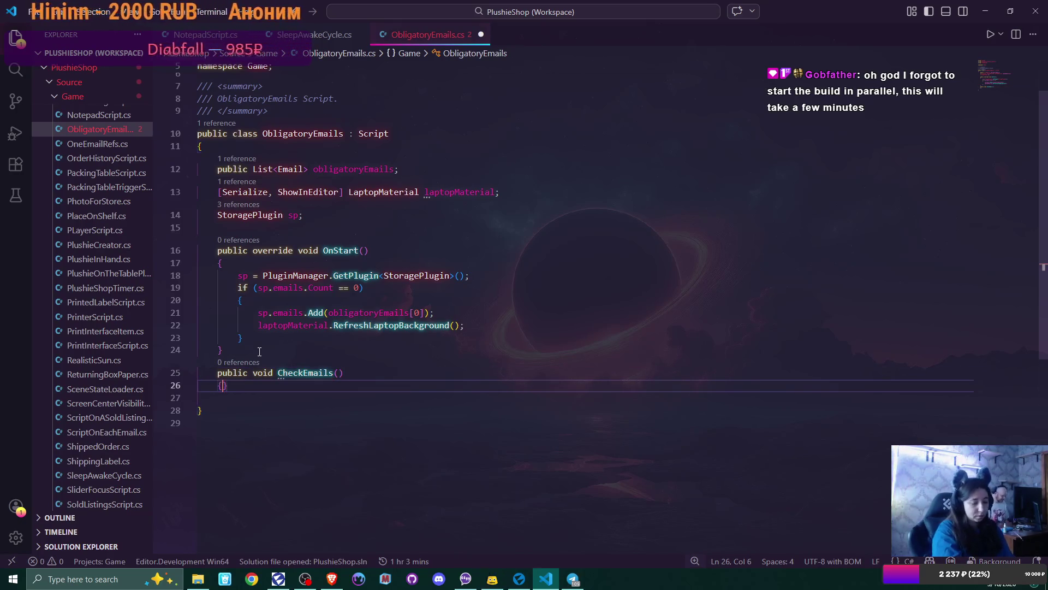
{"action": "key", "text": "Return"}
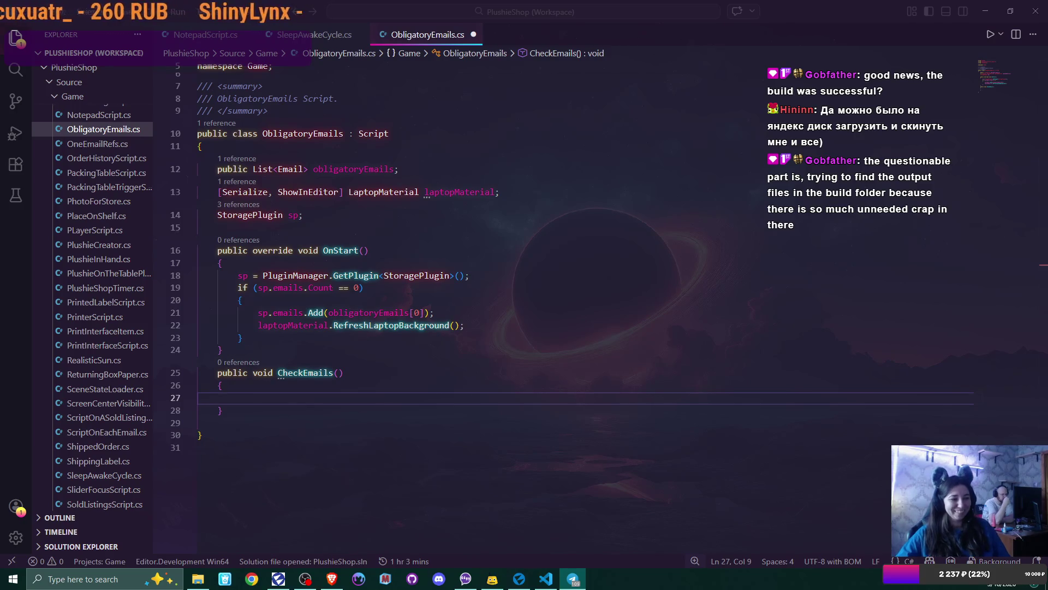
{"action": "key", "text": "alt+Tab"}
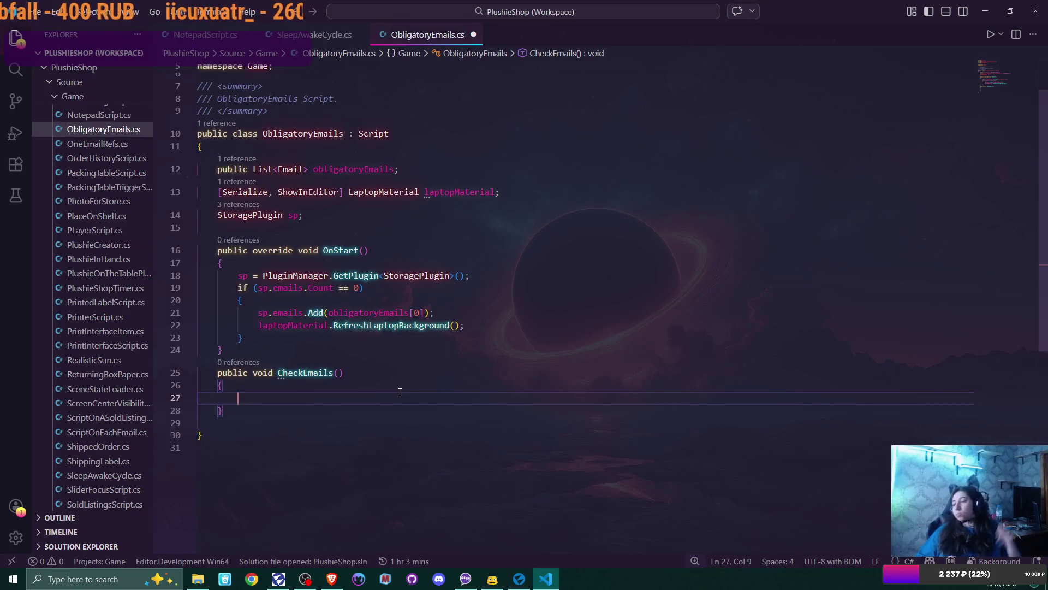
Step: Lower the computer's sound volume
{"action": "key", "text": "XF86AudioLowerVolume"}
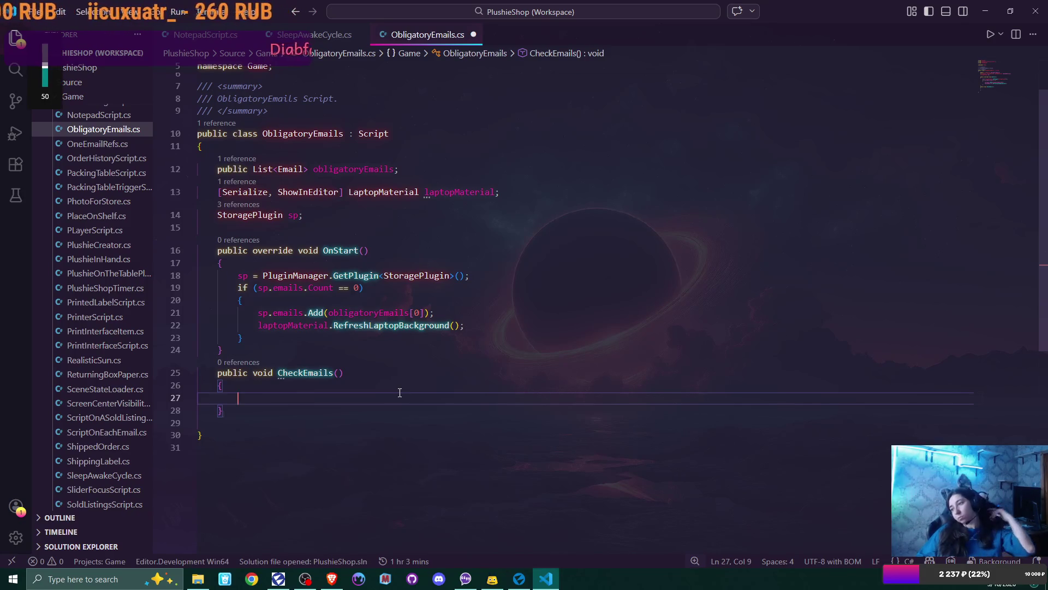